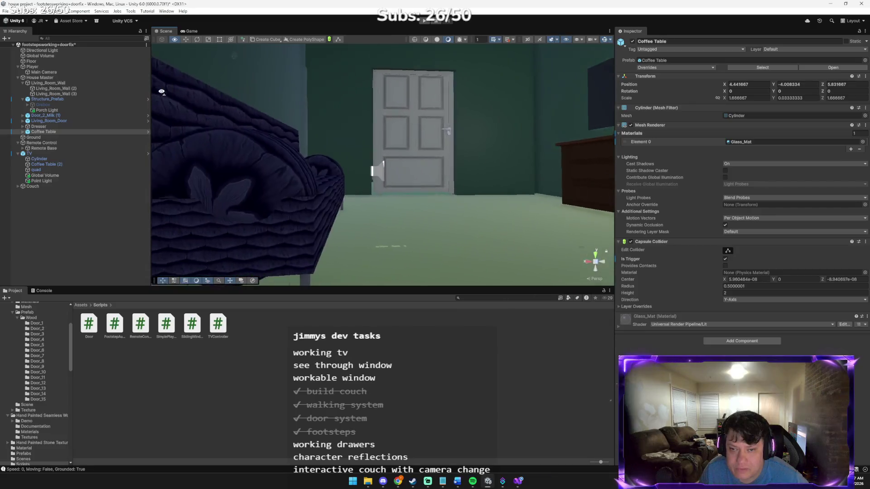
# Apply the walls material from Assets/Material to the coffee table, then enter Play mode.
pyautogui.moveTo(261, 139)
pyautogui.mouseDown()
pyautogui.moveTo(263, 101)
pyautogui.moveTo(169, 97)
pyautogui.moveTo(168, 138)
pyautogui.moveTo(294, 132)
pyautogui.moveTo(202, 265)
pyautogui.mouseUp()
pyautogui.click(83, 304)
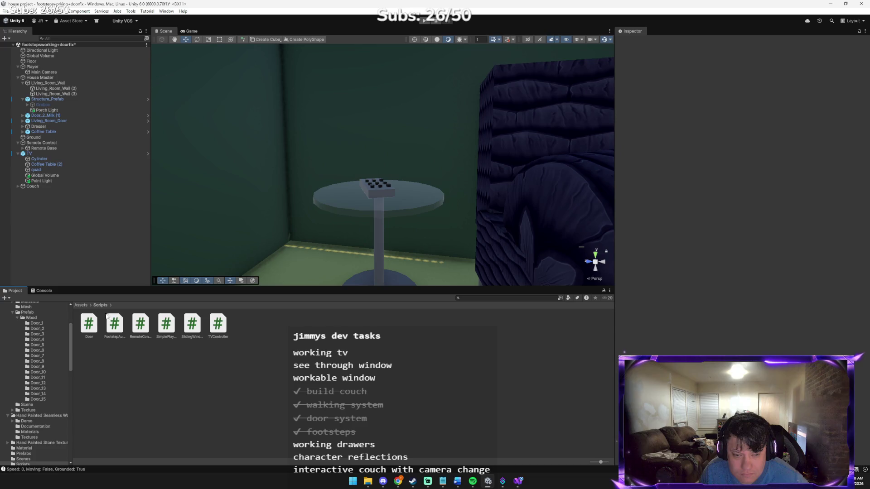
pyautogui.click(81, 305)
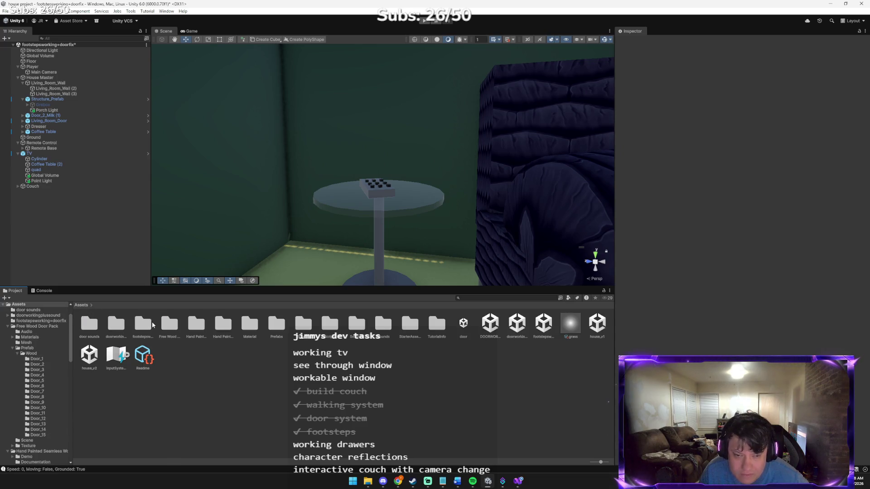
pyautogui.doubleClick(254, 333)
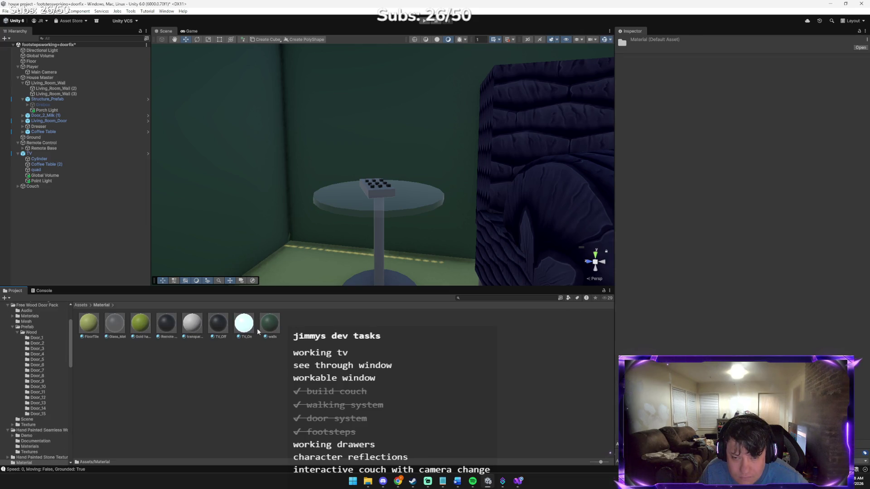
pyautogui.moveTo(275, 330); pyautogui.dragTo(367, 212)
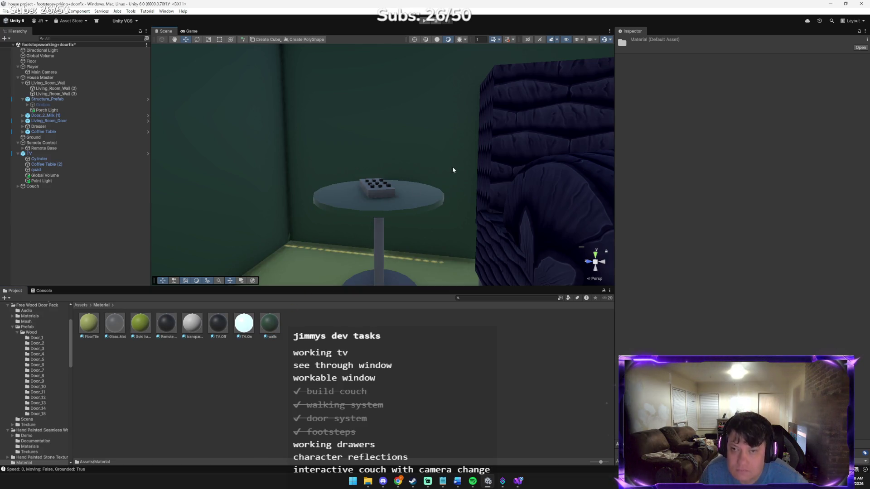
pyautogui.click(424, 21)
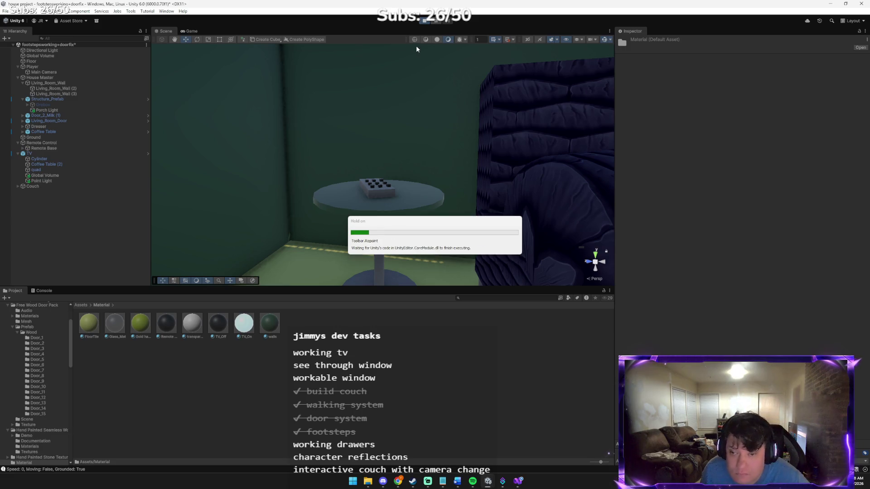
# Walk the player through the door to the couch and coffee table with the Console showing, then stop playing.
pyautogui.press('w')
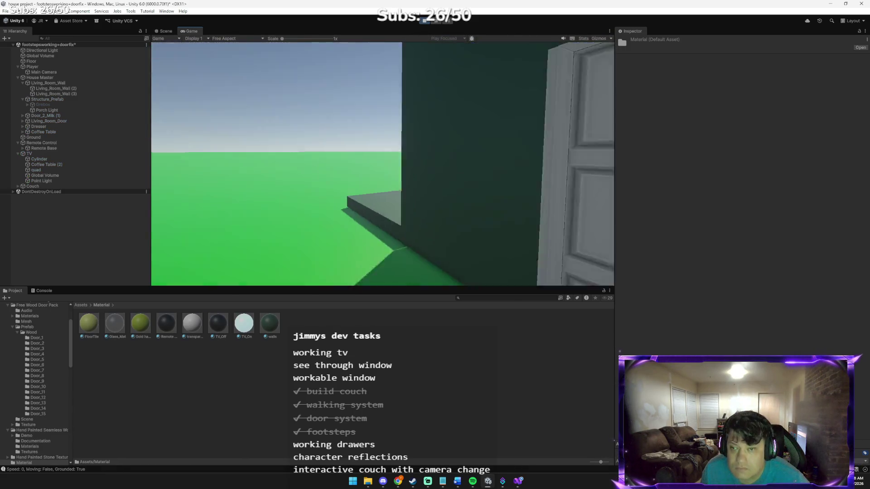
pyautogui.press('w')
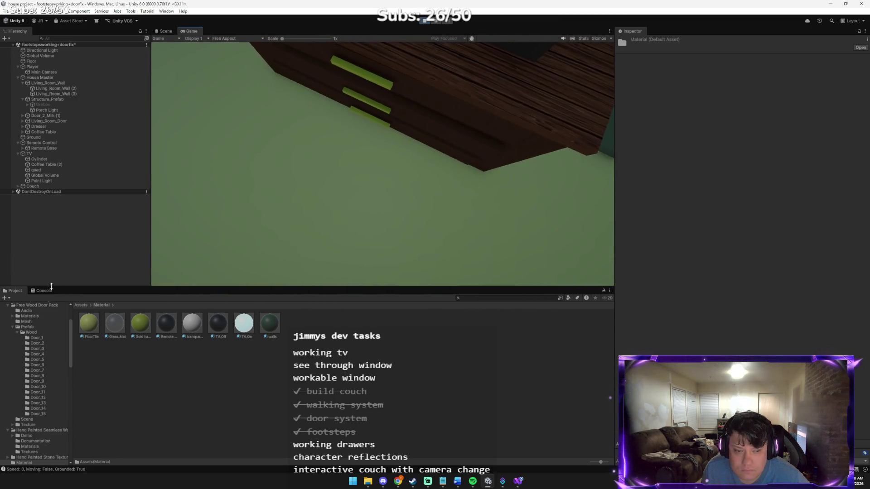
pyautogui.click(44, 291)
pyautogui.press('w')
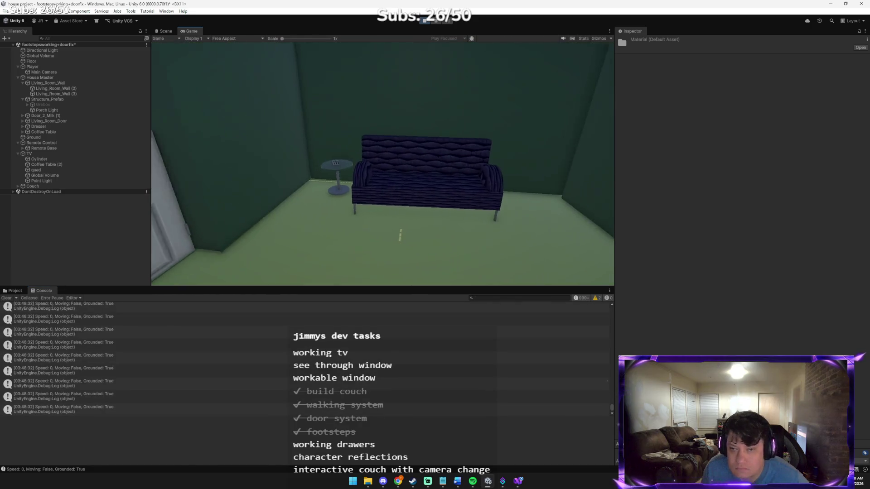
pyautogui.press('w')
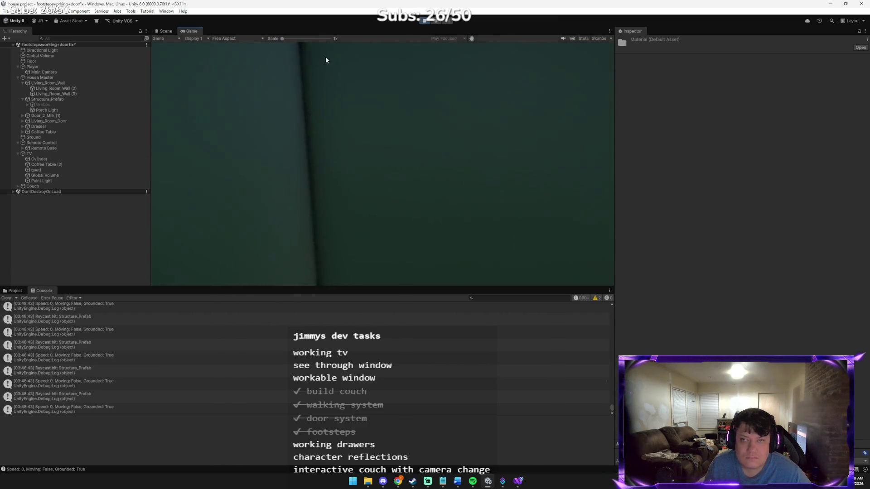
pyautogui.click(415, 23)
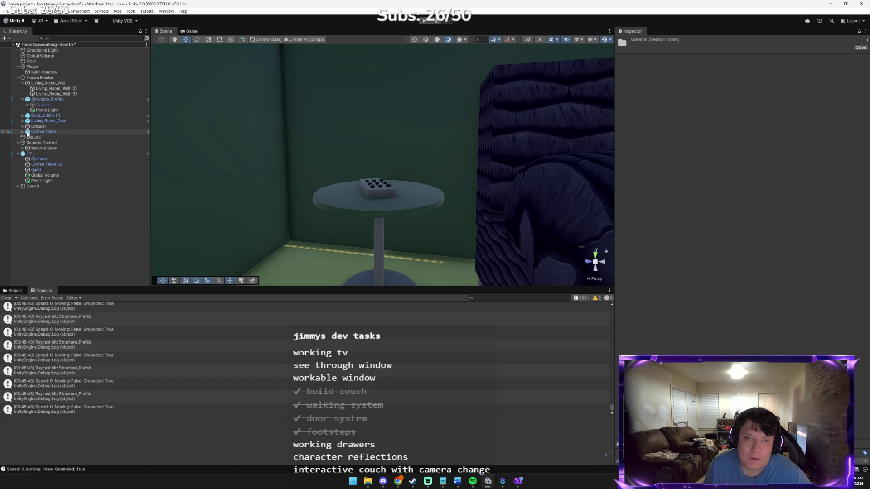
# Nest Remote Control under Coffee Table, raise it to Y 3.8 with the move gizmo, and play.
pyautogui.click(44, 144)
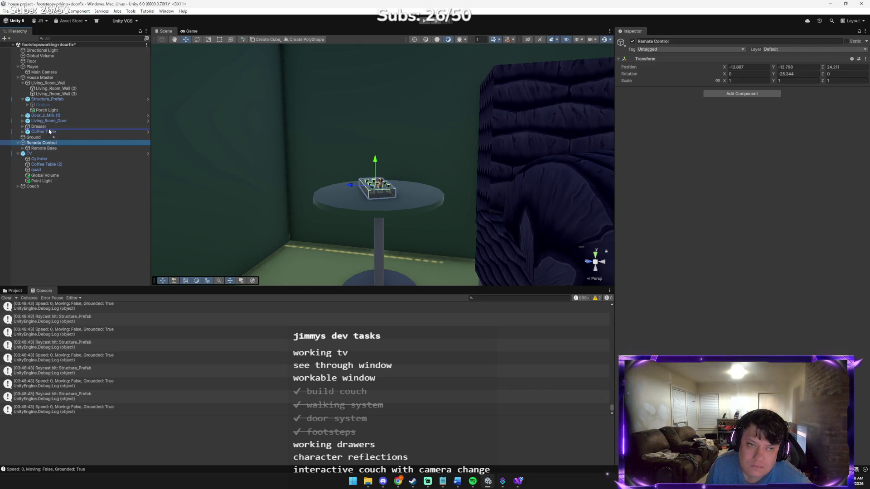
pyautogui.moveTo(43, 134); pyautogui.dragTo(43, 133)
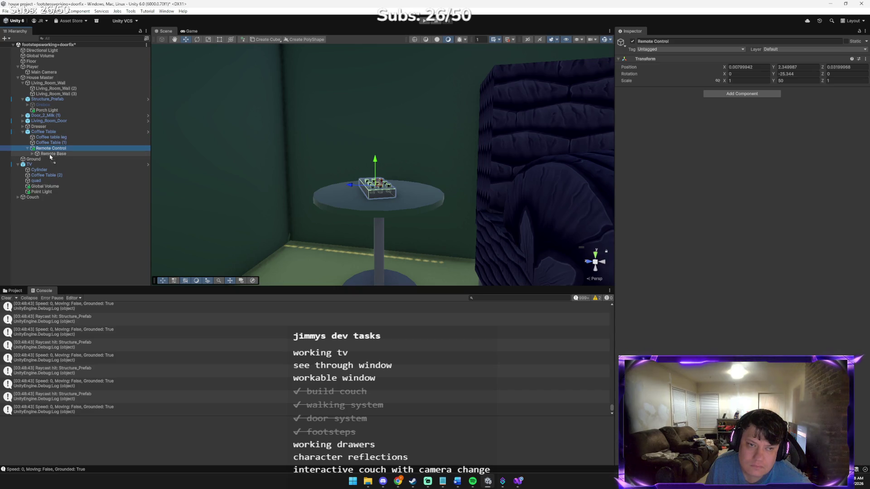
pyautogui.moveTo(38, 132); pyautogui.dragTo(47, 153)
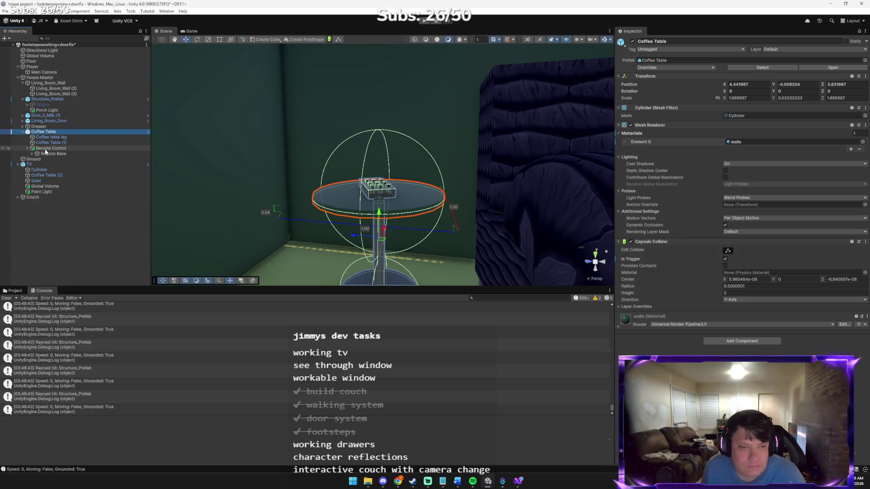
pyautogui.click(48, 149)
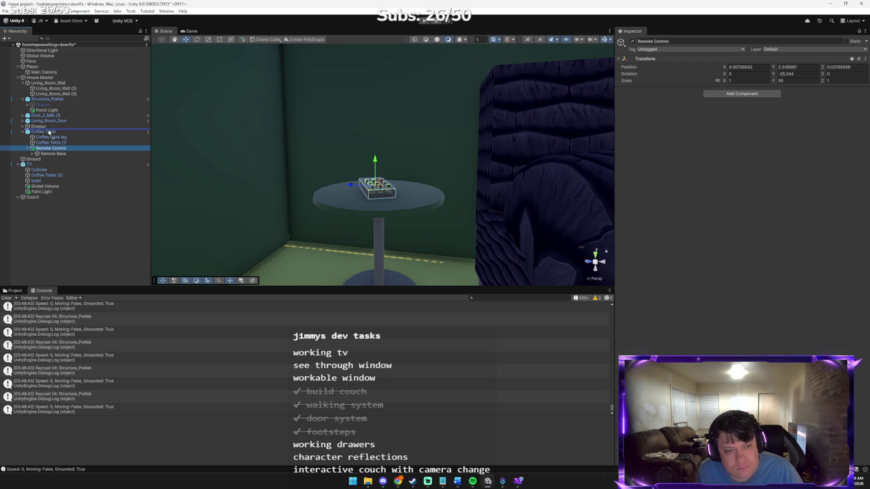
pyautogui.moveTo(46, 134); pyautogui.dragTo(47, 151)
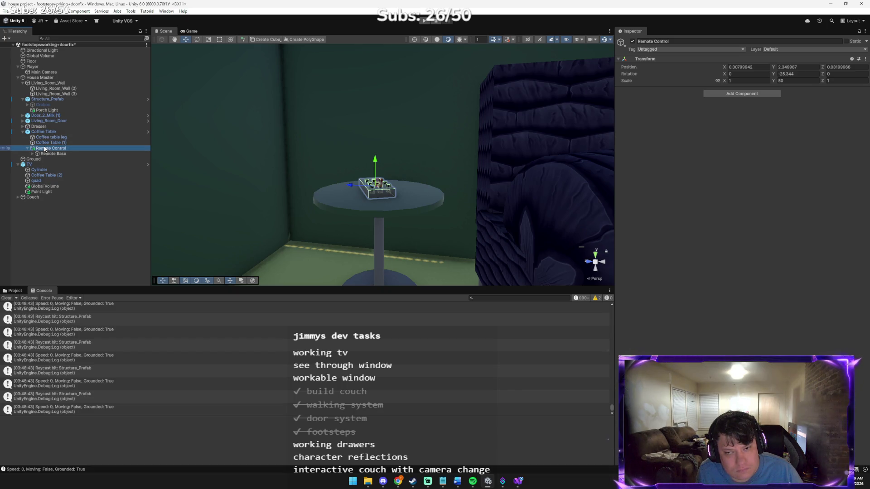
pyautogui.moveTo(372, 168); pyautogui.dragTo(373, 164)
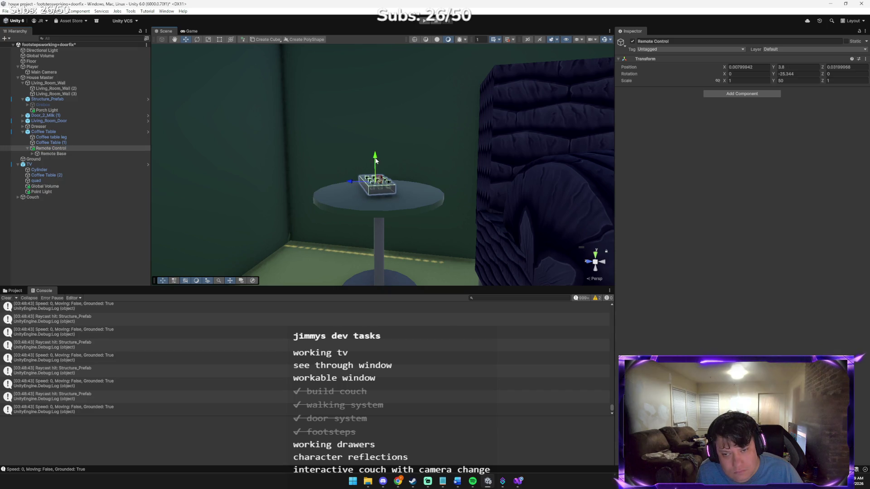
pyautogui.click(424, 21)
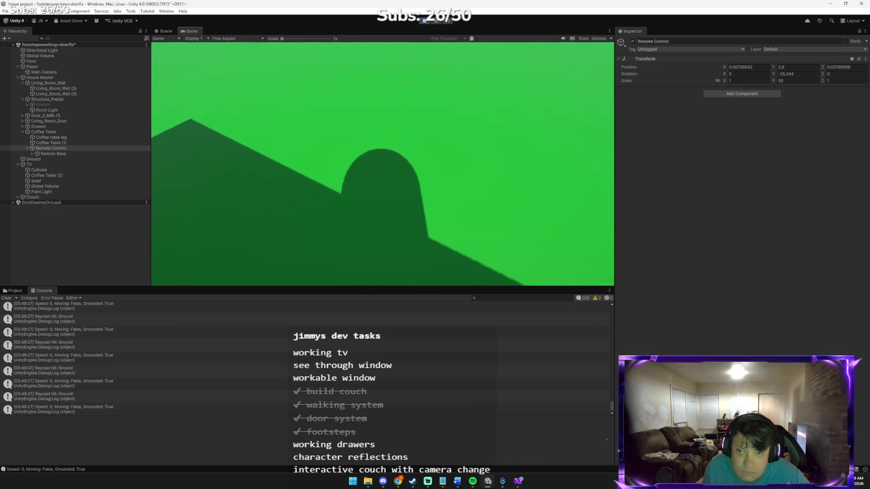
# Walk through the doorway to view the raised remote on the coffee table, then exit with Ctrl+P.
pyautogui.press('w')
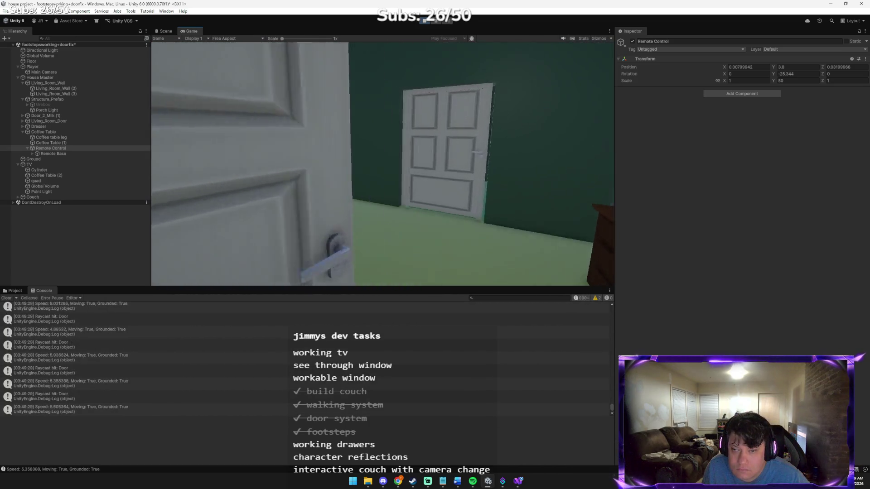
pyautogui.press('w')
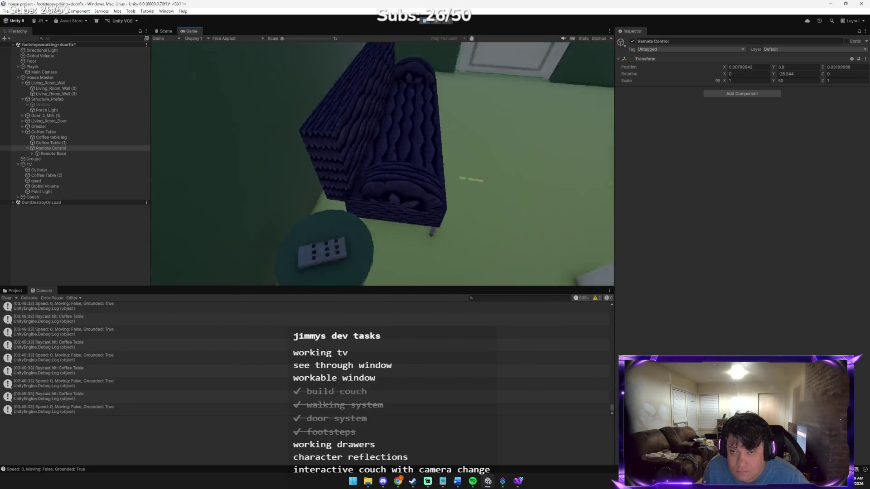
pyautogui.press('w')
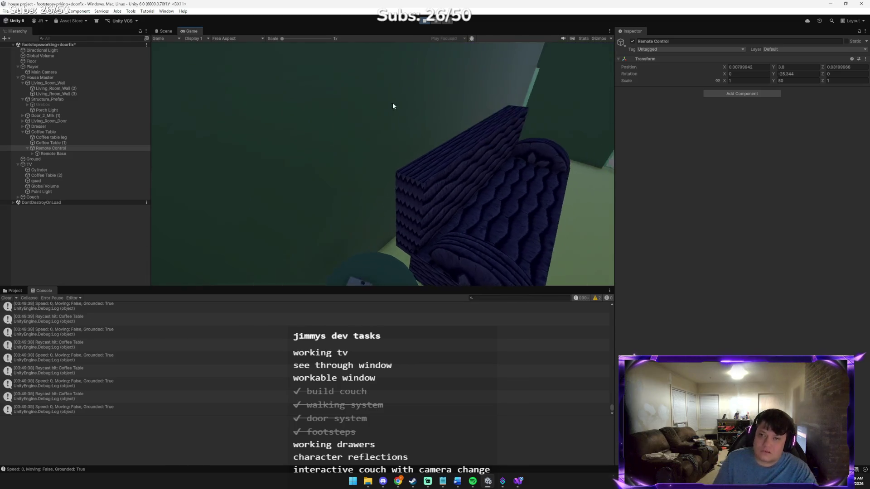
pyautogui.hotkey('ctrl', 'p')
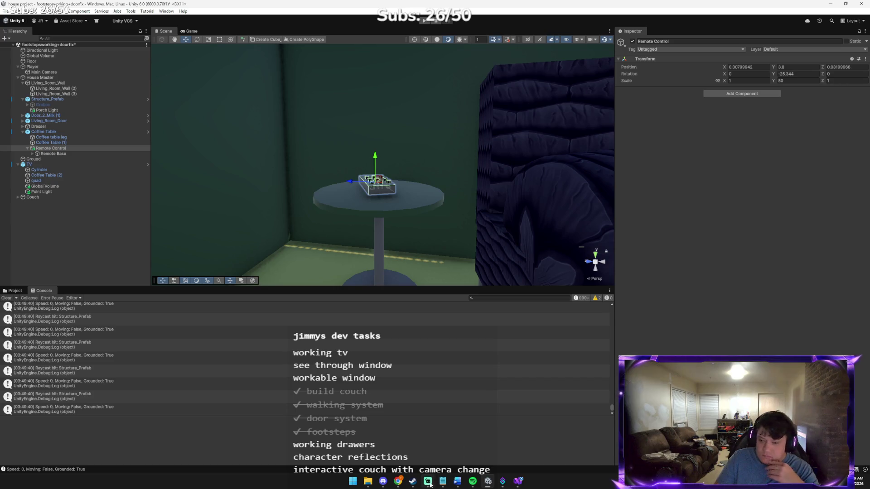
# Paste two Unity screenshots into the Claude reply box.
pyautogui.moveTo(398, 481)
pyautogui.click(367, 439)
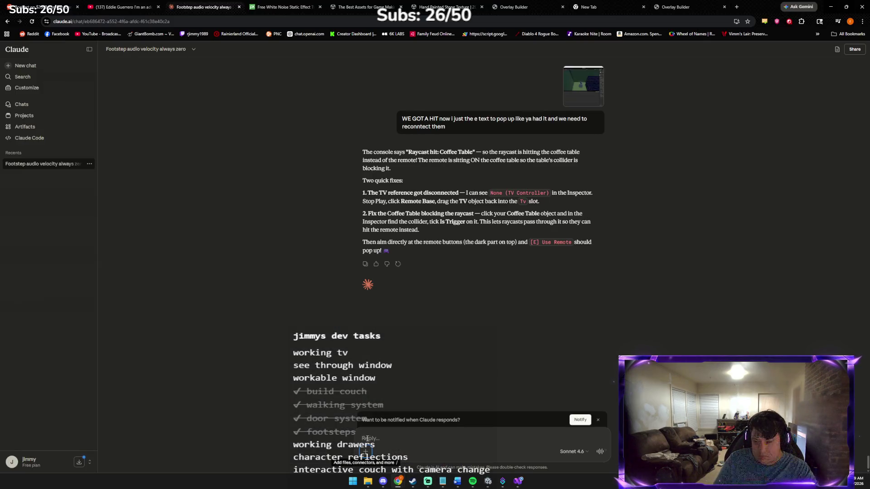
pyautogui.hotkey('ctrl', 'v')
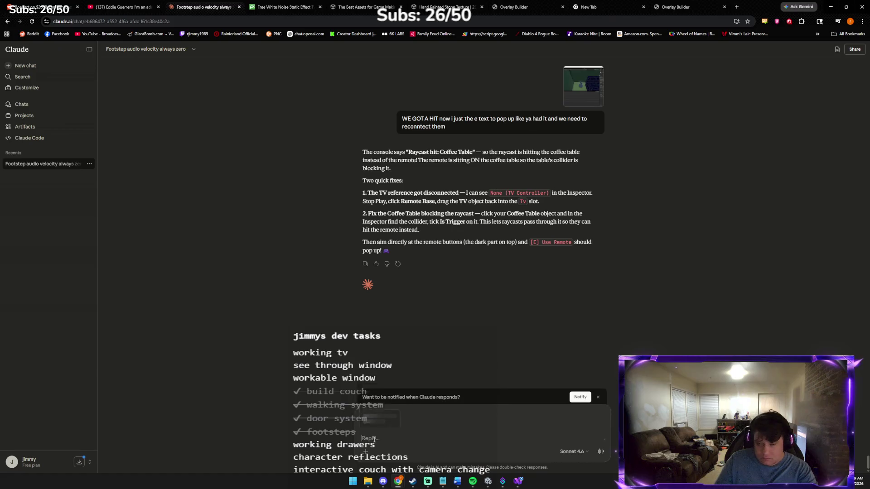
pyautogui.hotkey('alt', 'Tab')
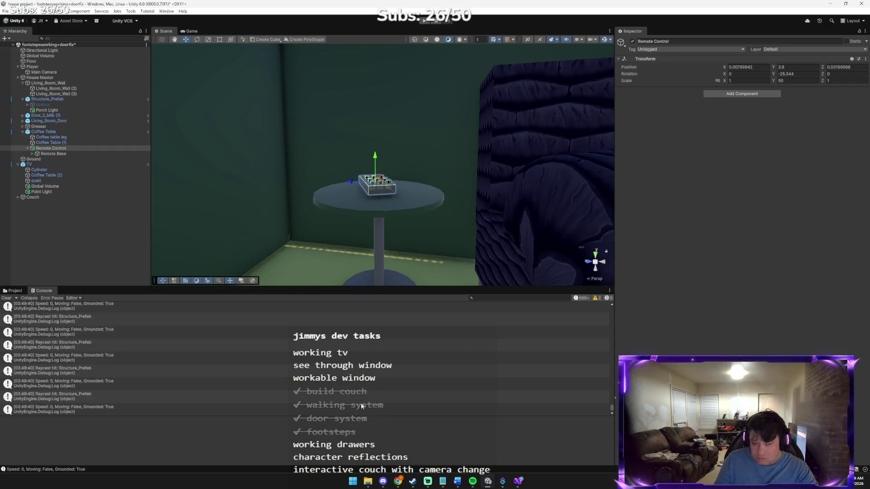
pyautogui.hotkey('alt', 'Tab')
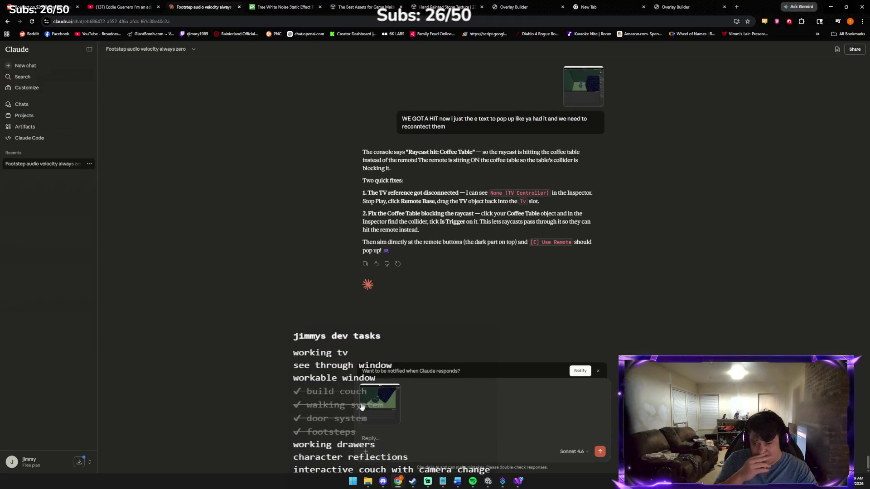
pyautogui.hotkey('alt', 'Tab')
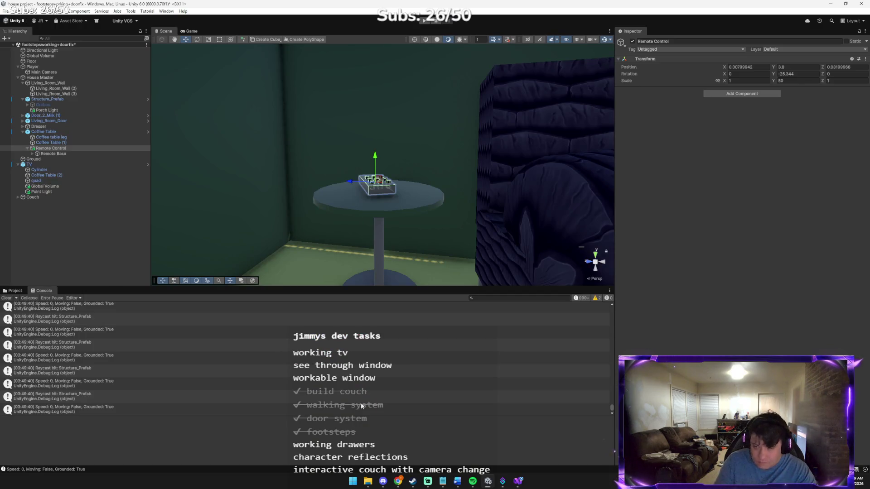
pyautogui.hotkey('alt', 'Tab')
# Send Claude a note that raising the remote still shows no prompt, then return to Unity.
pyautogui.write('i tried rasining it but nothing pops up and i made')
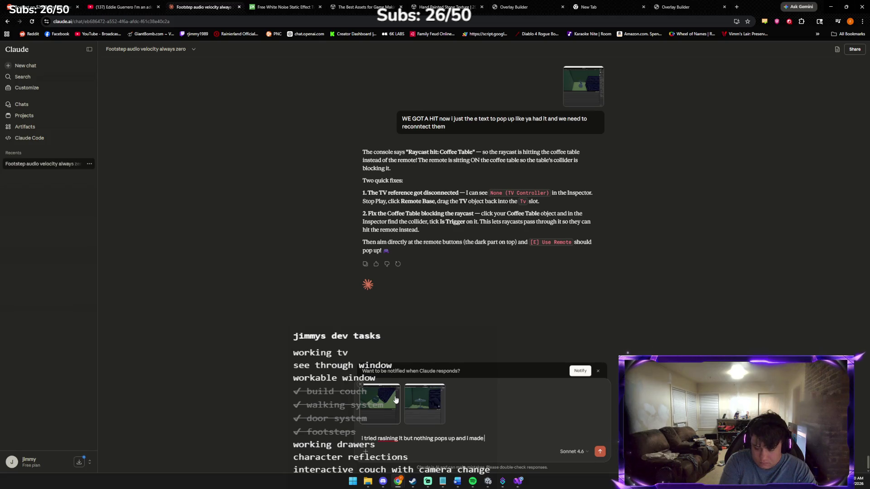
pyautogui.write('it less')
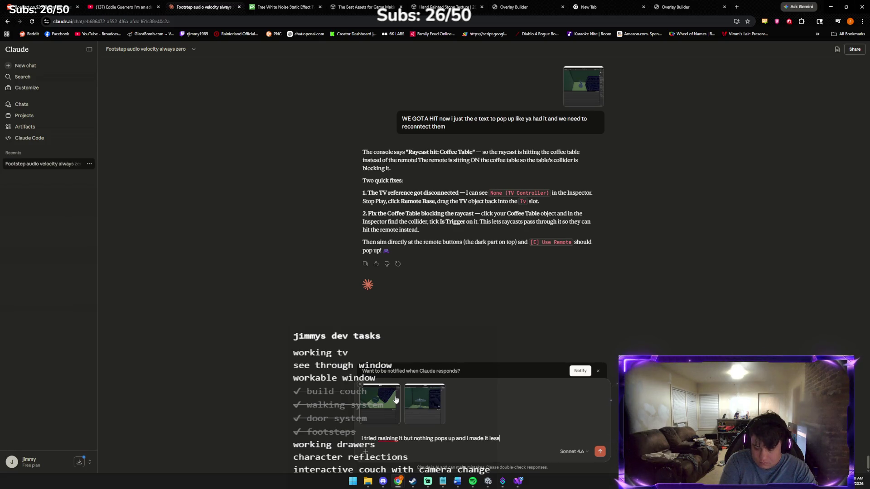
pyautogui.write(' tried ra')
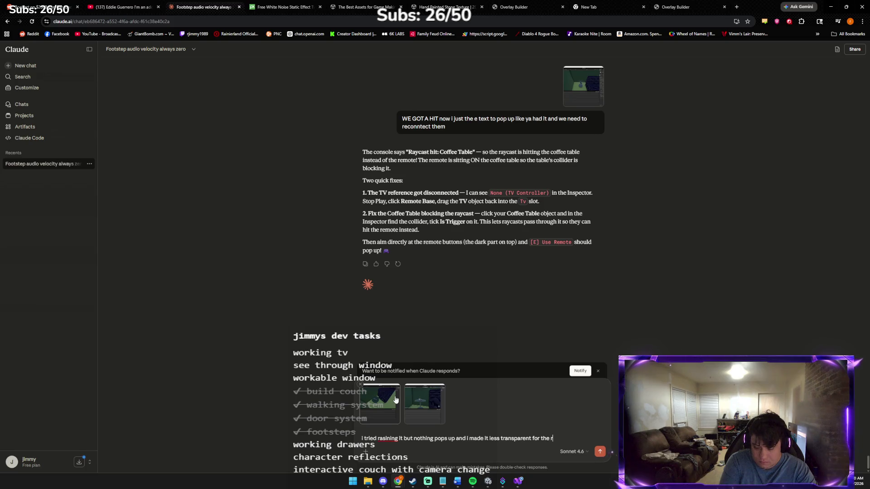
pyautogui.press('Return')
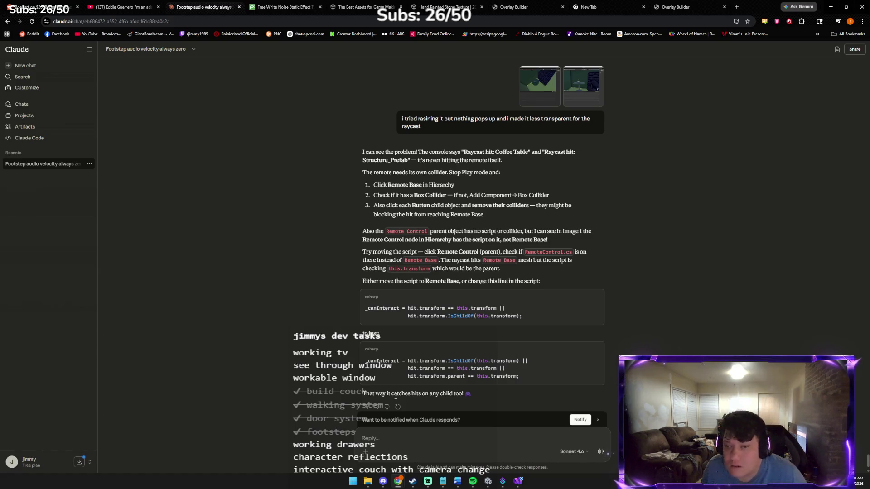
pyautogui.hotkey('alt', 'Tab')
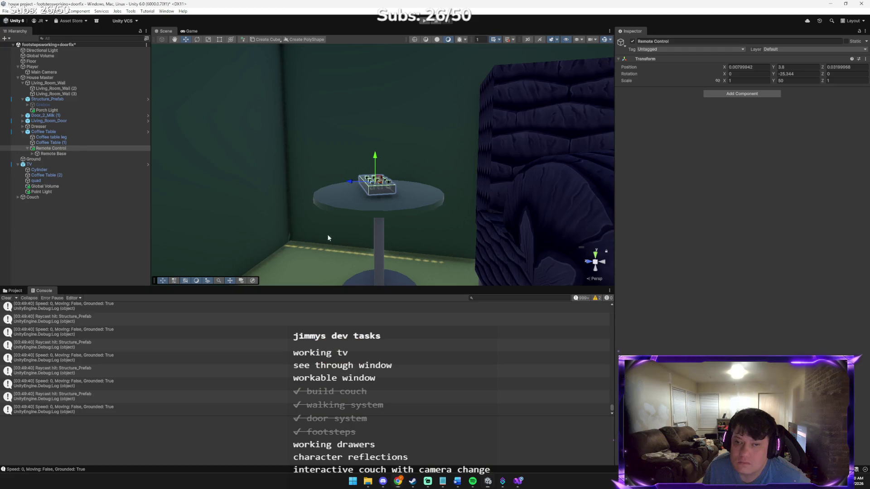
# Select Button1 (7) through Button1 (15) and remove their Box Collider components.
pyautogui.click(26, 149)
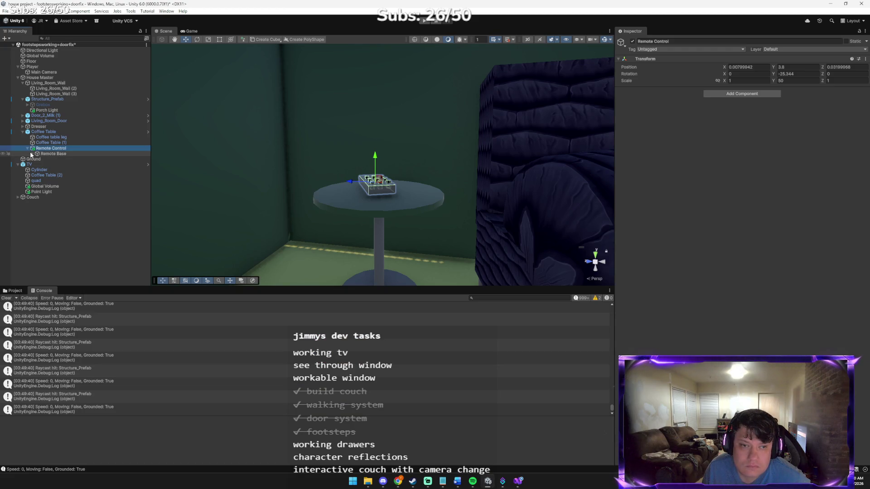
pyautogui.click(30, 154)
pyautogui.click(55, 159)
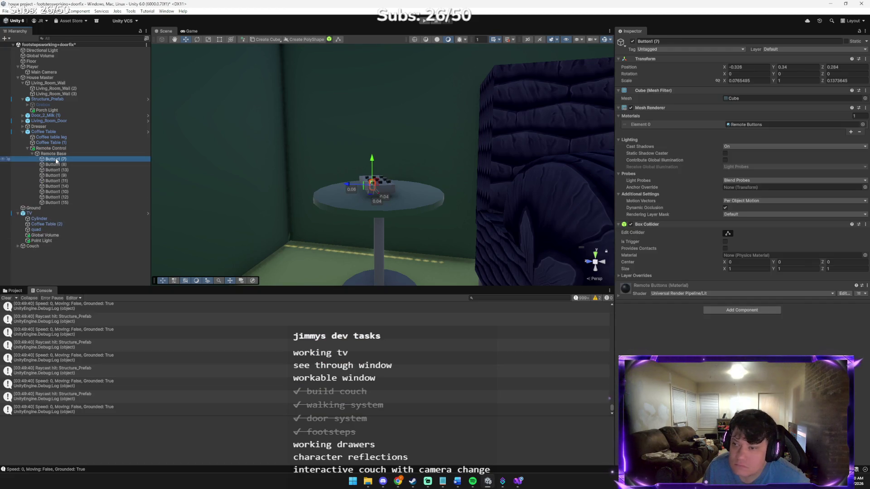
pyautogui.keyDown('shift'); pyautogui.click(65, 203); pyautogui.keyUp('shift')
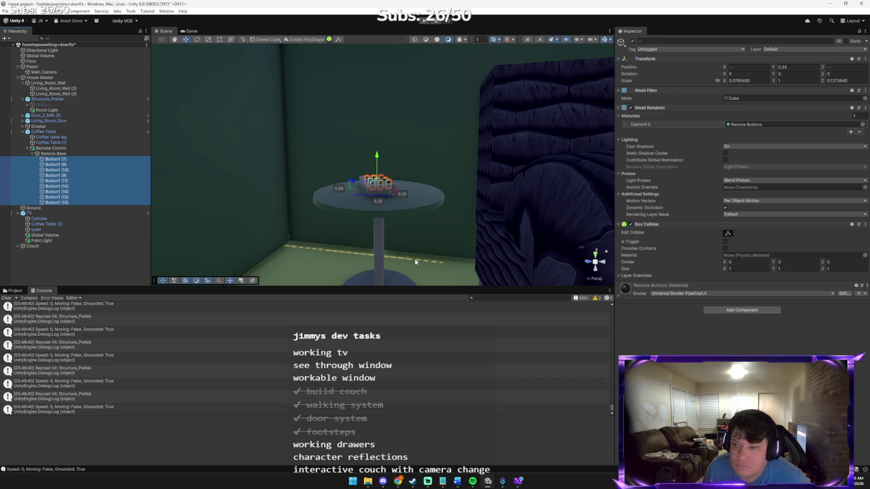
pyautogui.click(865, 224)
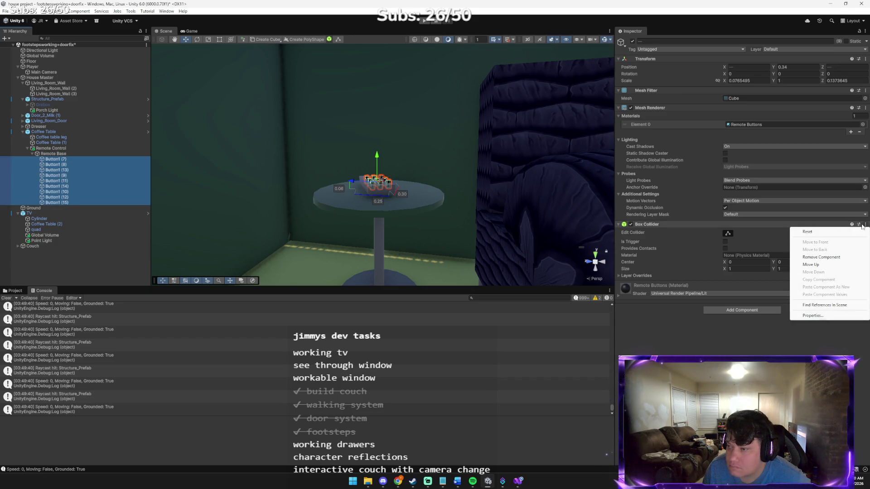
pyautogui.click(821, 258)
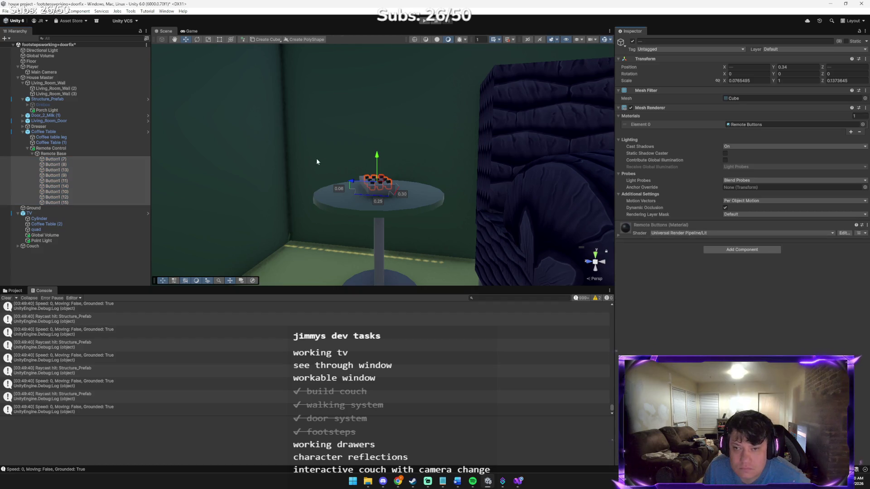
# Check the Claude chat, then select Remote Base in the Hierarchy.
pyautogui.hotkey('alt', 'Tab')
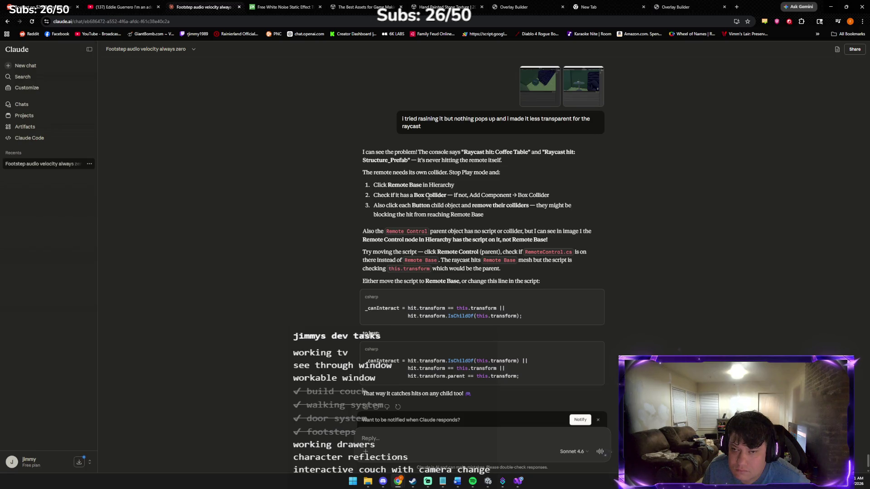
pyautogui.hotkey('alt', 'Tab')
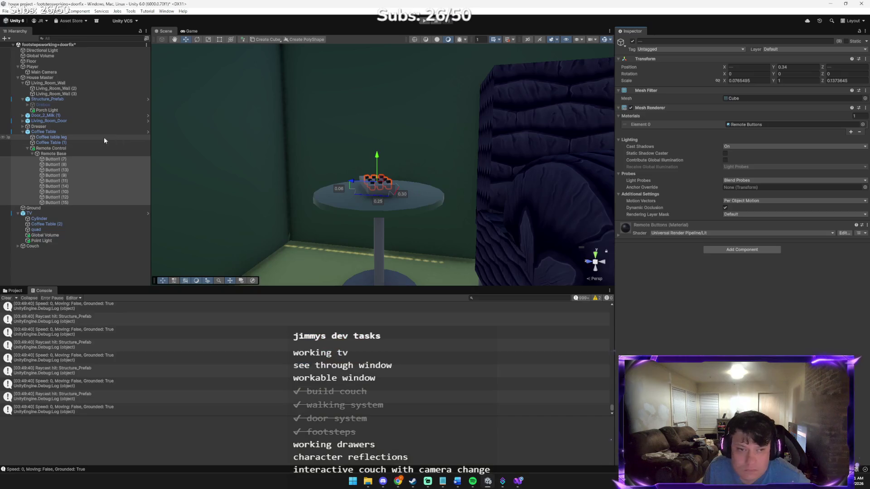
pyautogui.click(67, 154)
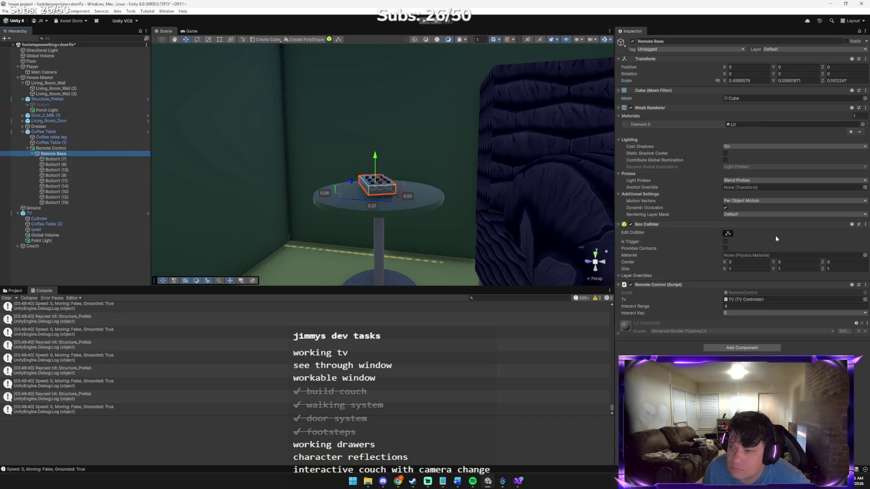
pyautogui.hotkey('alt', 'Tab')
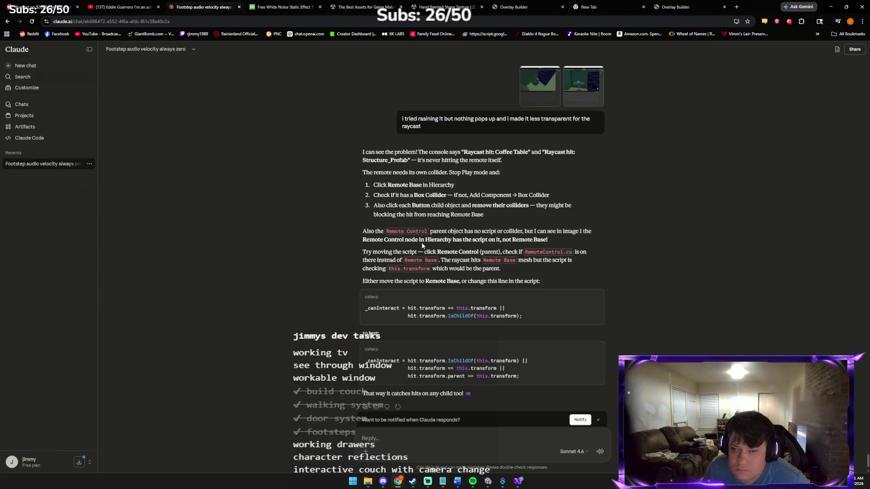
pyautogui.scroll(-1, 421, 242)
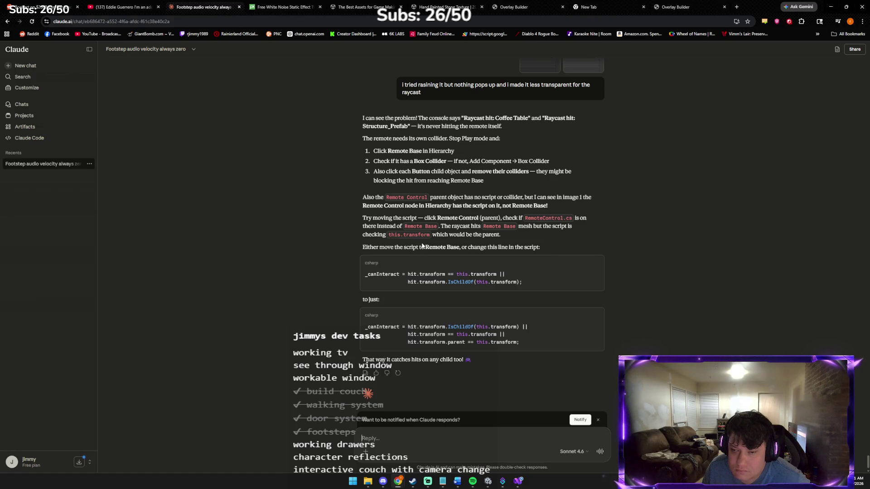
pyautogui.hotkey('alt', 'Tab')
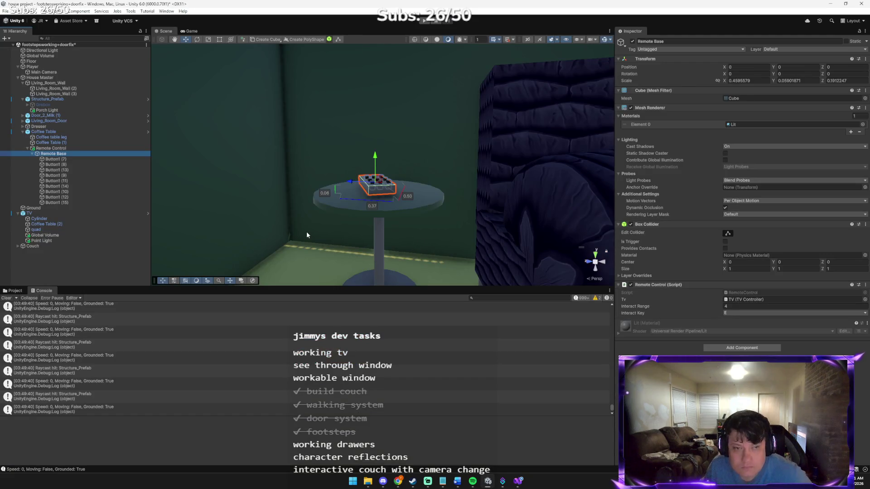
pyautogui.click(78, 159)
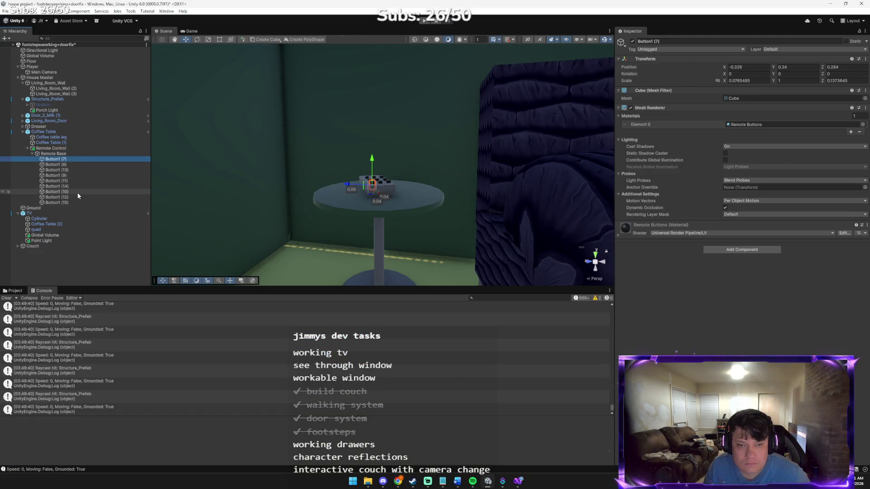
# Paste a screenshot of the selected remote buttons into the Claude reply and begin a message.
pyautogui.keyDown('shift'); pyautogui.click(75, 202); pyautogui.keyUp('shift')
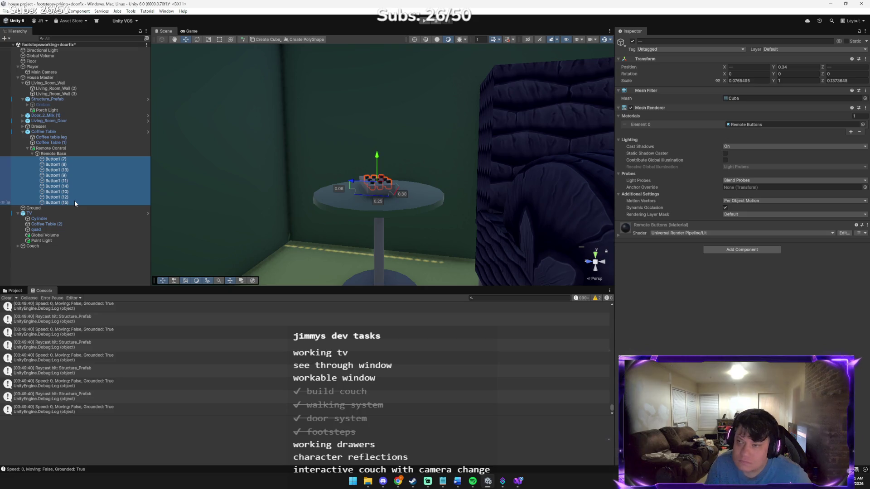
pyautogui.hotkey('alt', 'Tab')
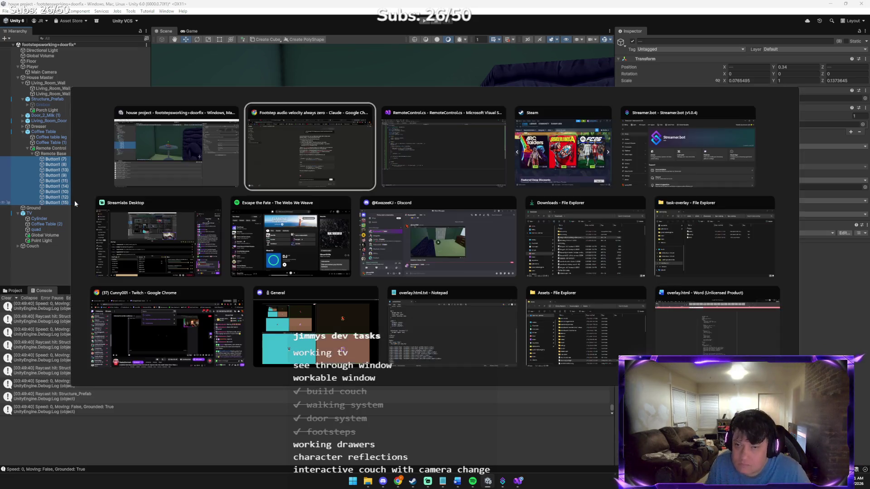
pyautogui.hotkey('ctrl', 'v')
pyautogui.write('i go')
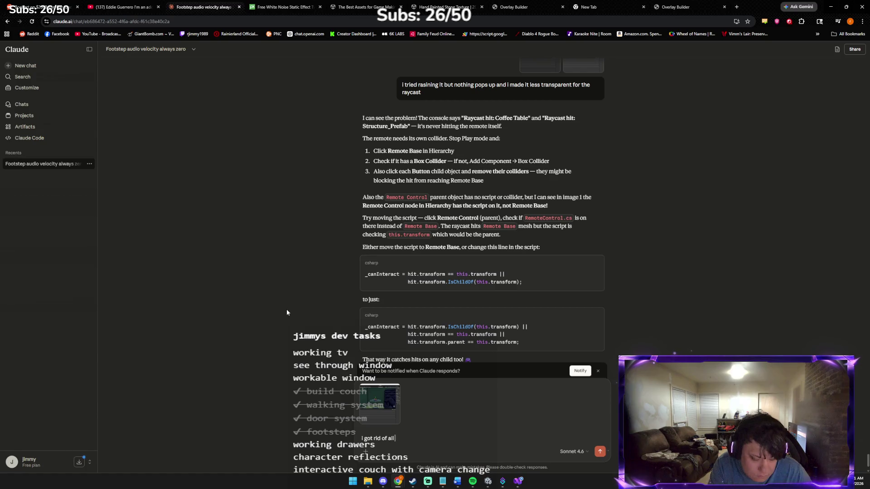
pyautogui.hotkey('alt', 'Tab')
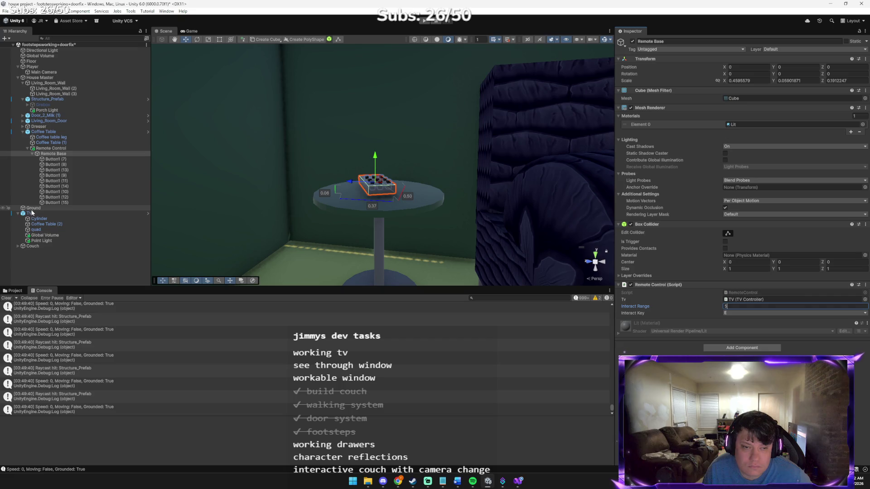
# Lower Remote Control from Y 3.8 to 3.1, consult Claude, and select Remote Base.
pyautogui.click(68, 147)
pyautogui.moveTo(377, 157); pyautogui.dragTo(376, 159)
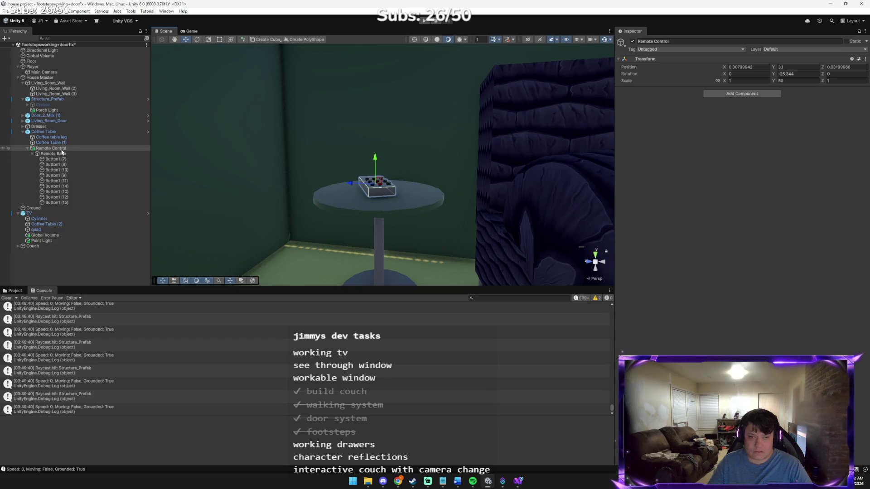
pyautogui.hotkey('alt', 'Tab')
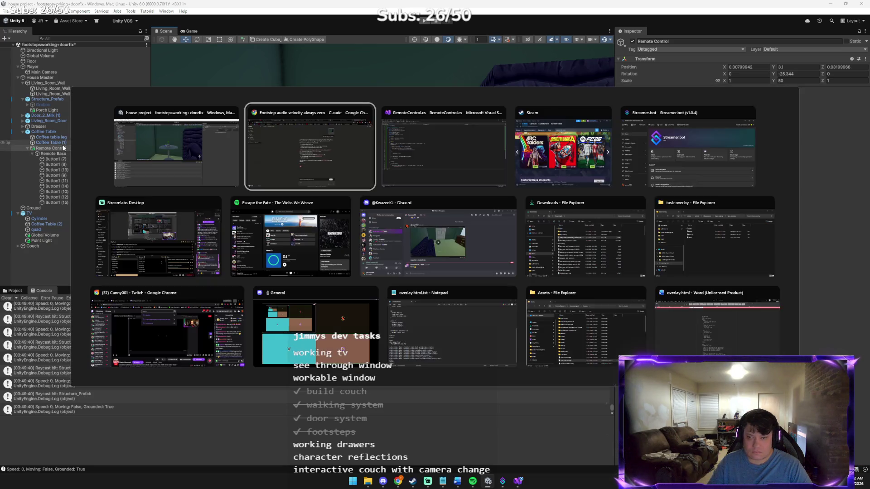
pyautogui.click(284, 181)
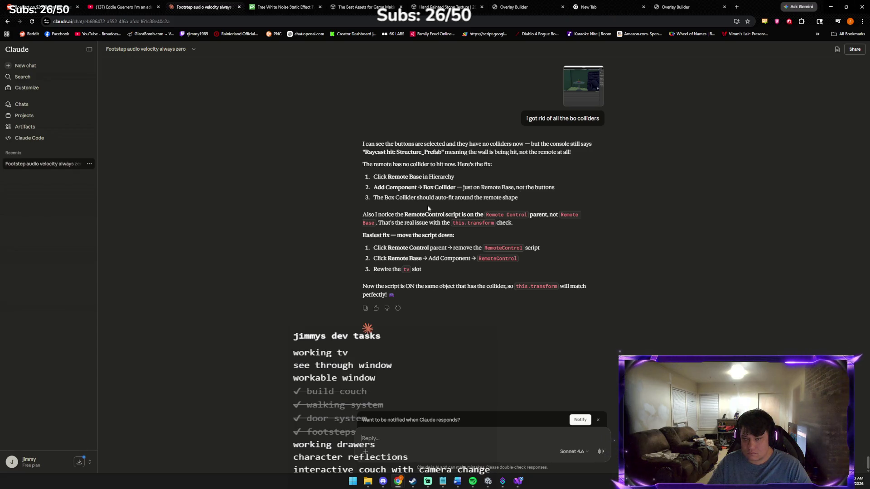
pyautogui.hotkey('alt', 'Tab')
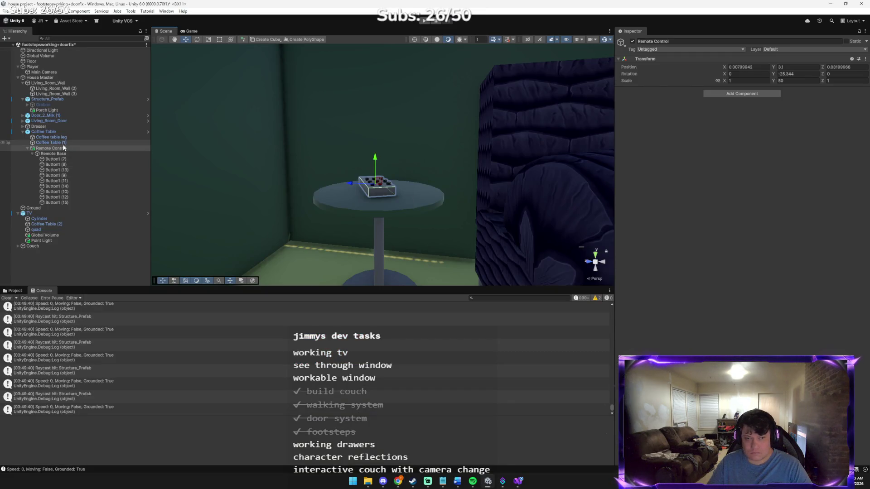
pyautogui.click(64, 153)
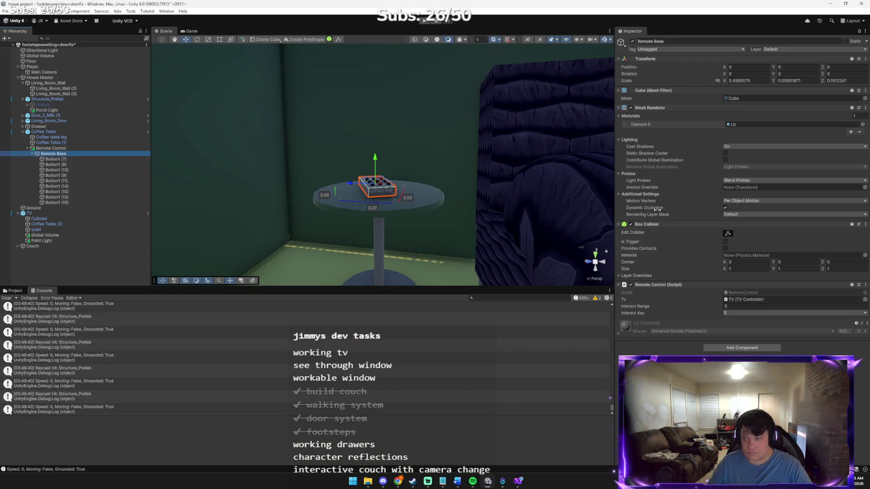
# Make the Remote Base box collider taller and wider around the remote.
pyautogui.click(728, 233)
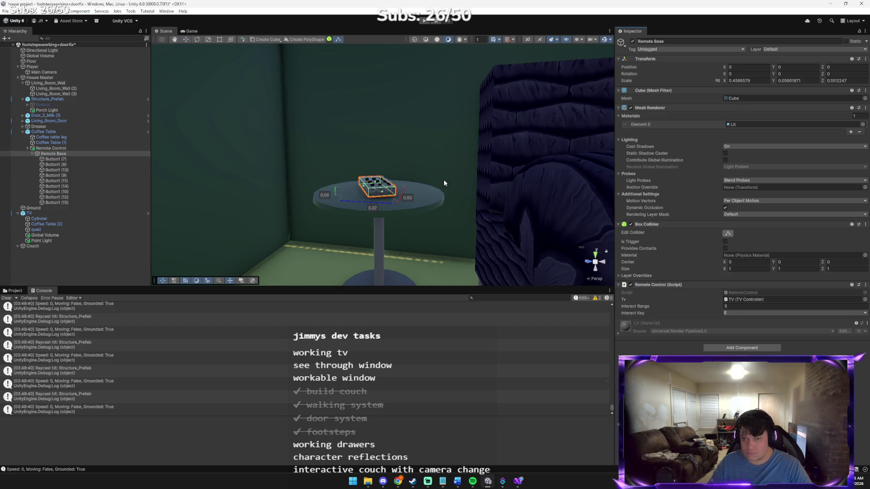
pyautogui.moveTo(376, 183); pyautogui.dragTo(377, 177)
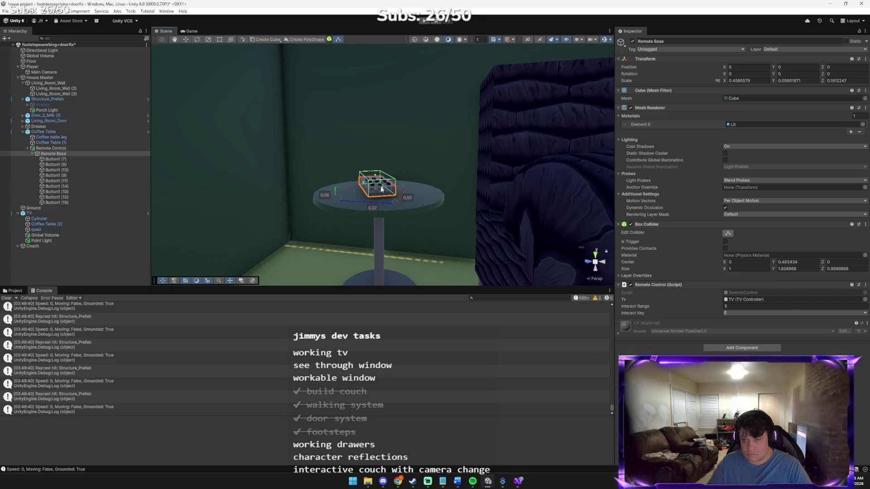
pyautogui.moveTo(367, 185)
pyautogui.mouseDown()
pyautogui.moveTo(361, 184)
pyautogui.moveTo(392, 183)
pyautogui.moveTo(350, 186)
pyautogui.mouseUp()
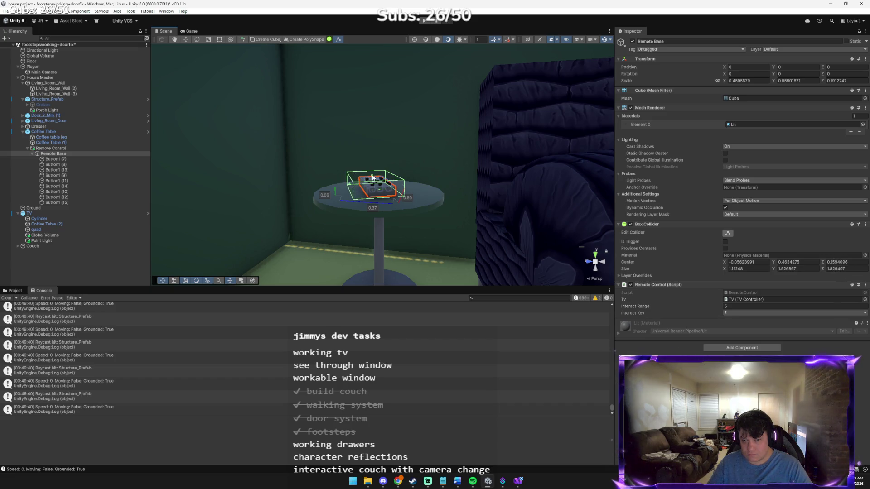
pyautogui.click(371, 185)
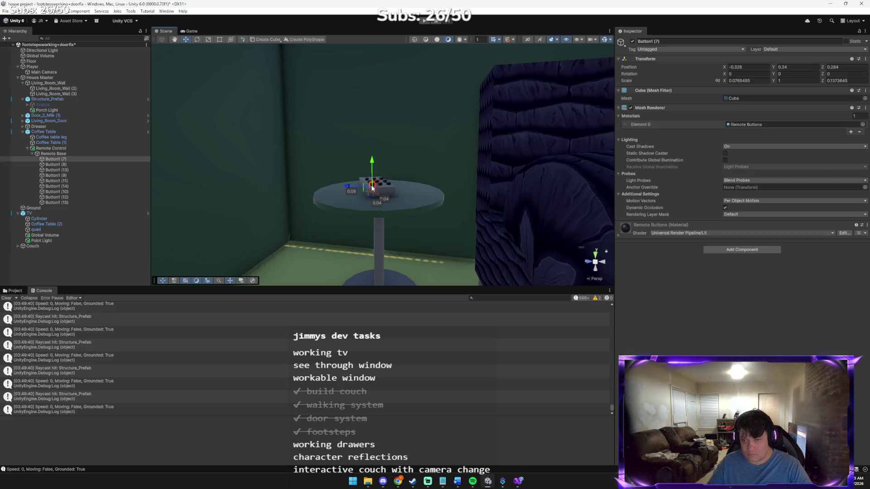
# Raise Remote Base slightly, then paste a screenshot into the Claude reply.
pyautogui.click(43, 154)
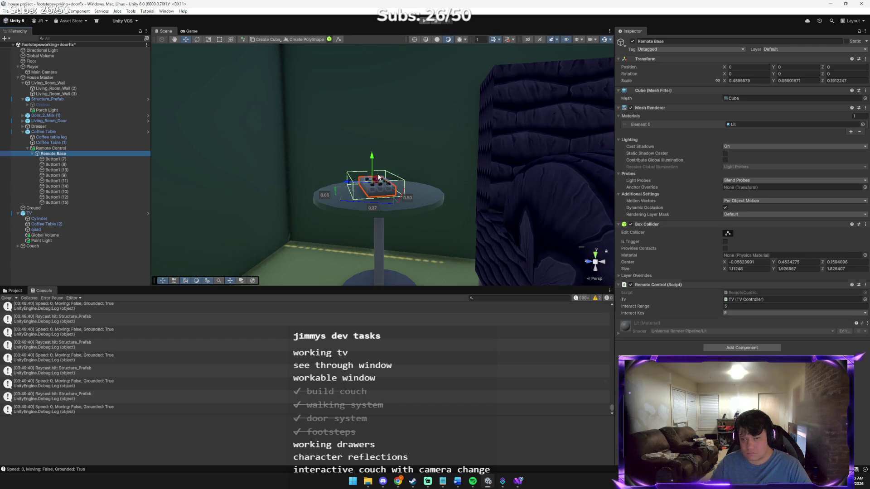
pyautogui.moveTo(372, 156); pyautogui.dragTo(375, 152)
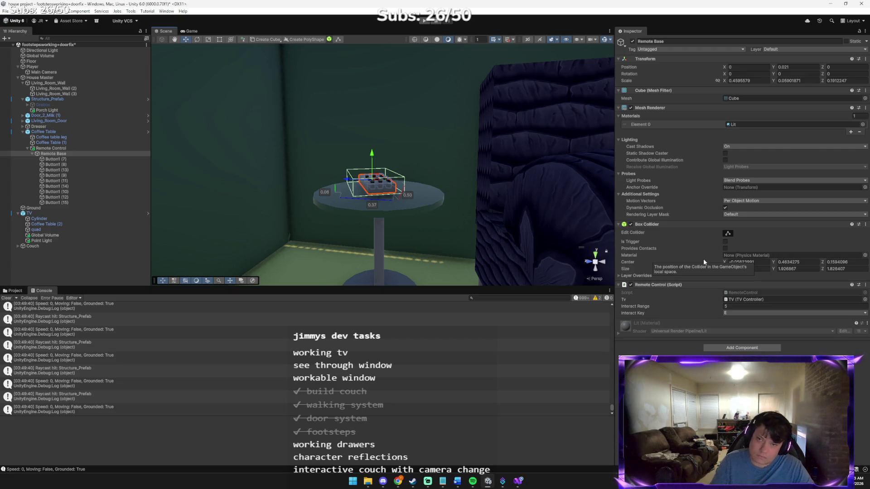
pyautogui.hotkey('alt', 'Tab')
pyautogui.hotkey('ctrl', 'v')
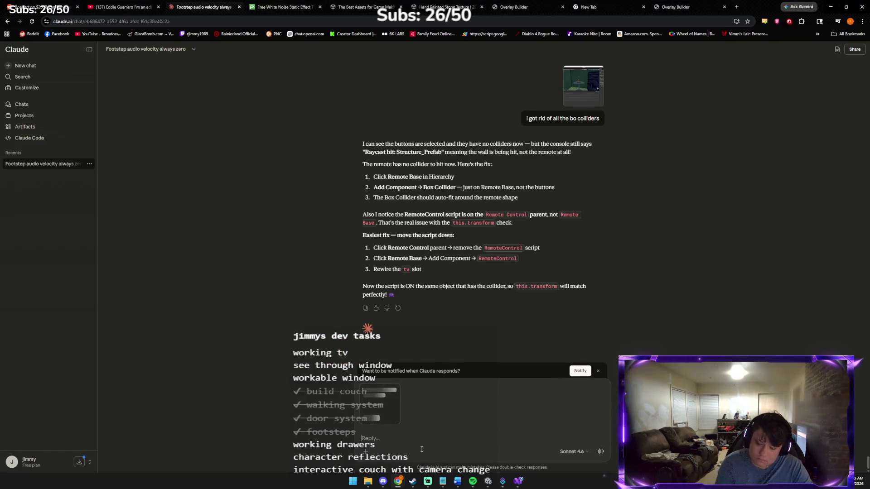
# Ask Claude whether the enlarged Remote Base collider works, then return to Unity after the reply.
pyautogui.write('i made it bigger does that count')
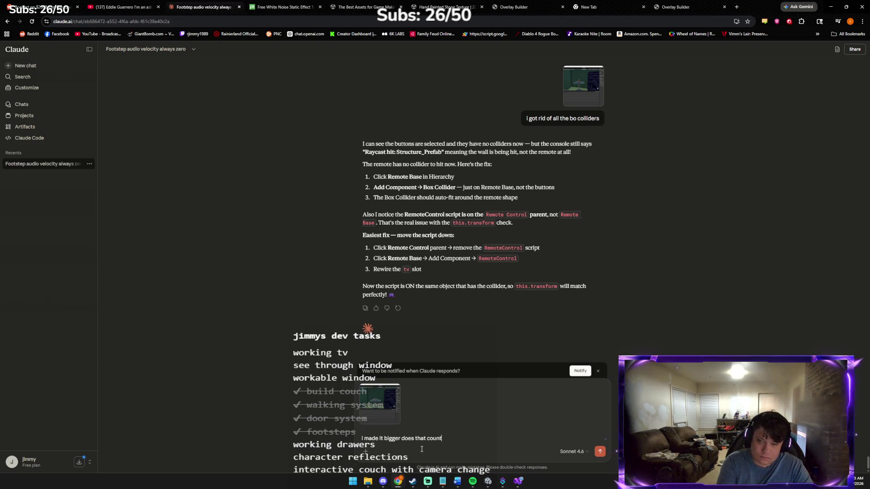
pyautogui.press('Return')
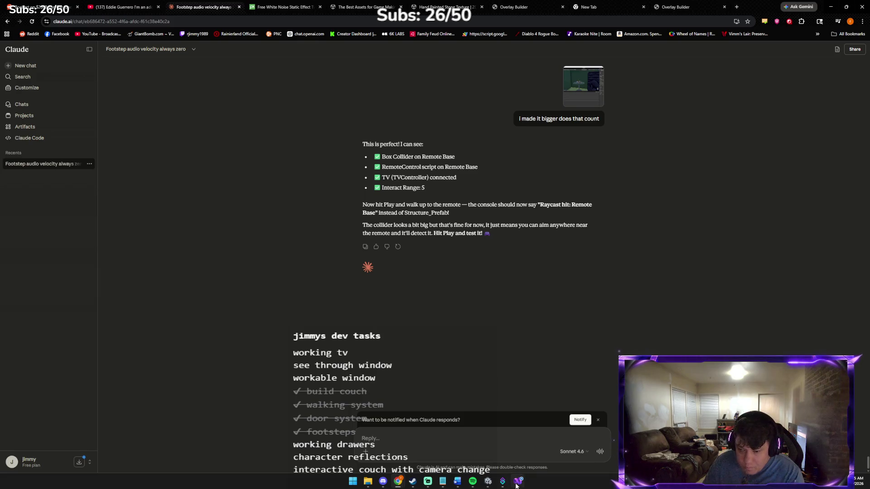
pyautogui.click(490, 486)
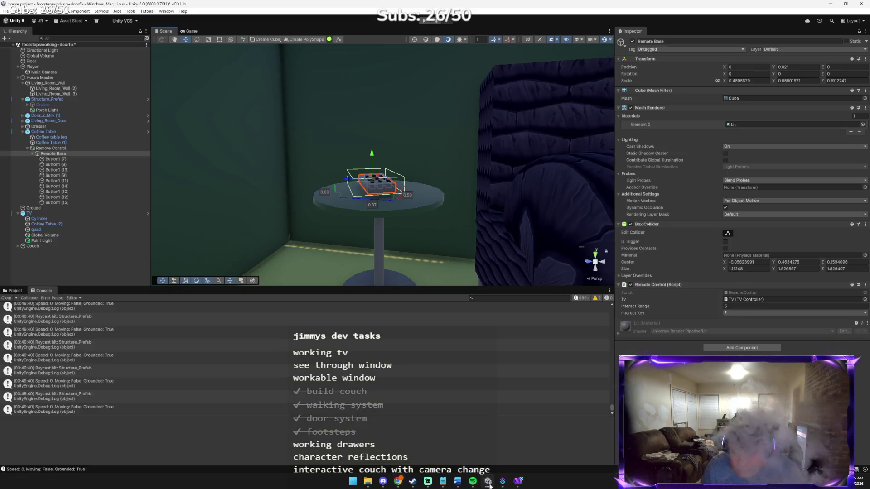
# Play-test walking through the door up to the remote on the coffee table, then stop Play mode.
pyautogui.click(423, 21)
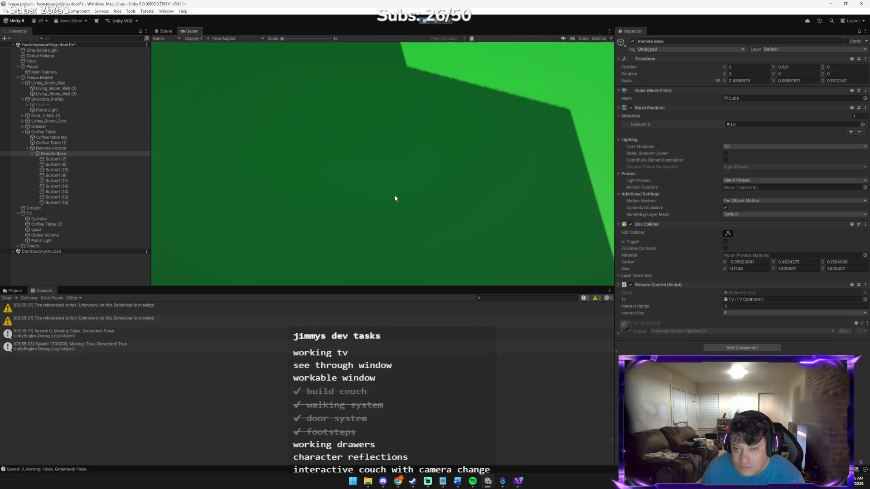
pyautogui.press('w')
pyautogui.press('e')
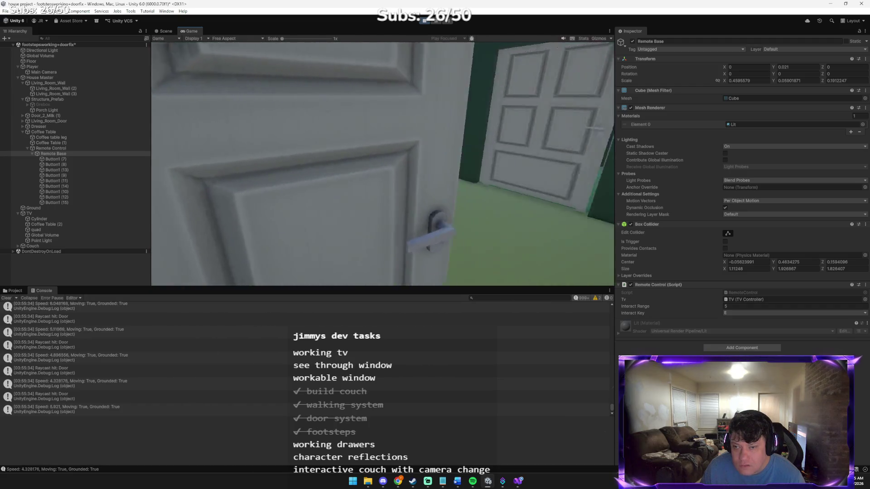
pyautogui.press('w')
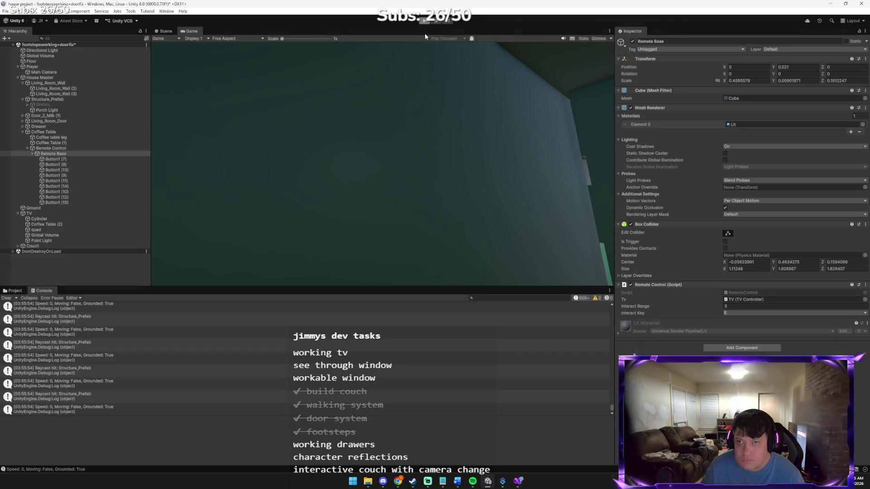
pyautogui.click(424, 21)
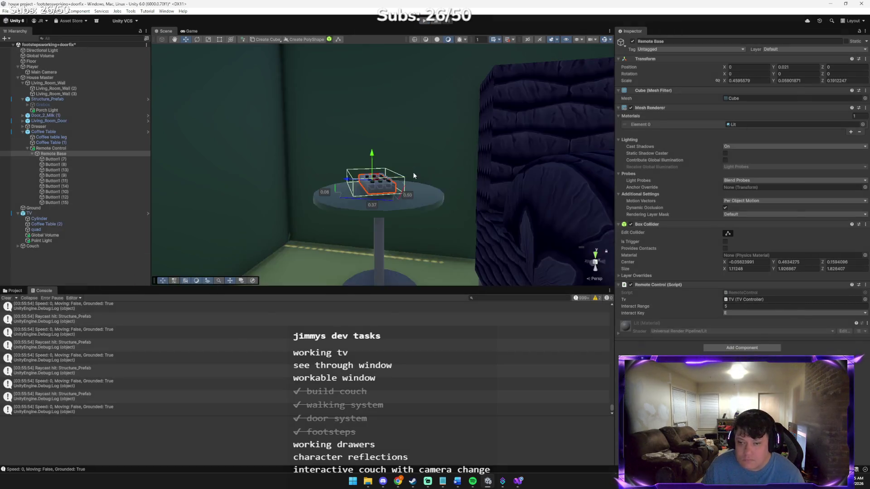
# Tell Claude the raycast still hits the coffee table and get advice to make both table colliders triggers.
pyautogui.hotkey('alt', 'Tab')
pyautogui.write('still h')
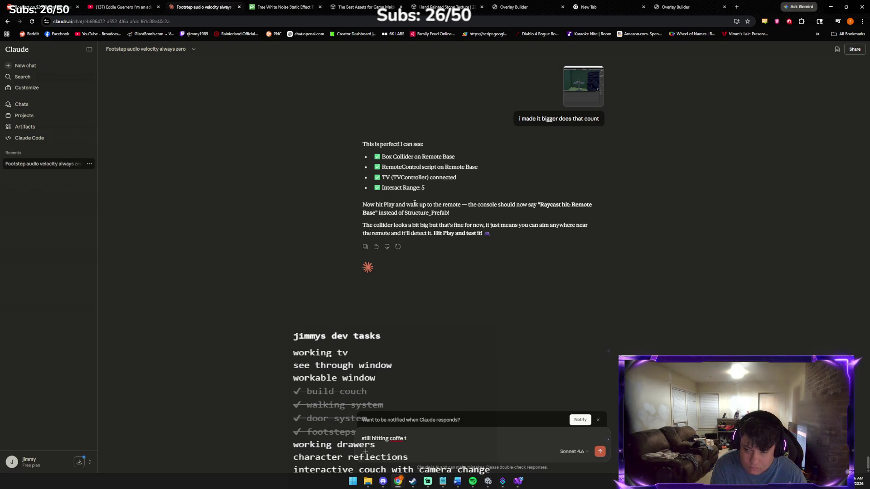
pyautogui.write('able :(')
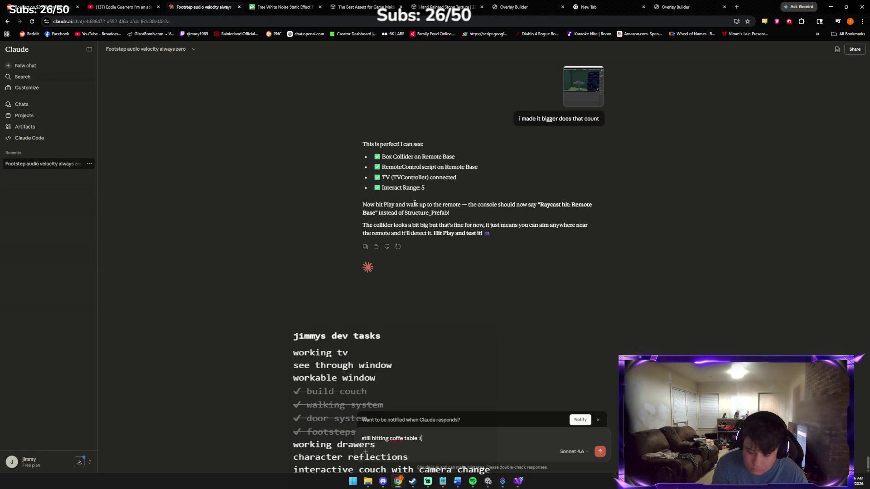
pyautogui.press('Return')
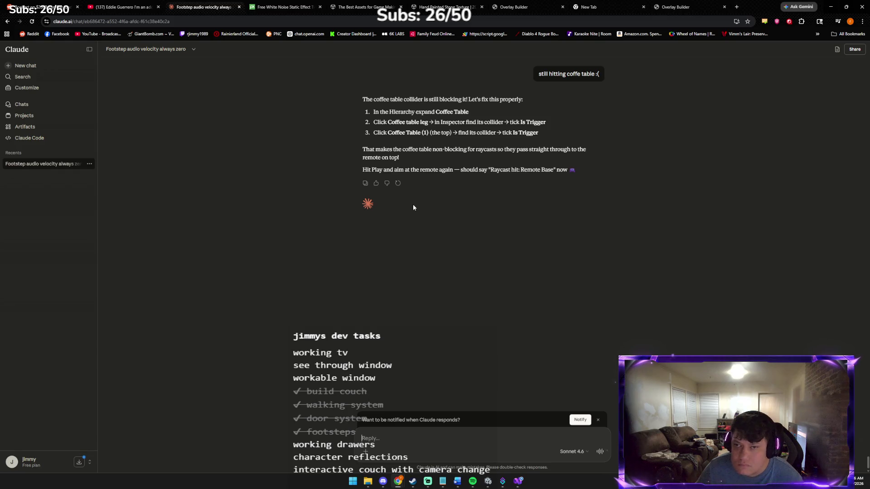
pyautogui.hotkey('alt', 'Tab')
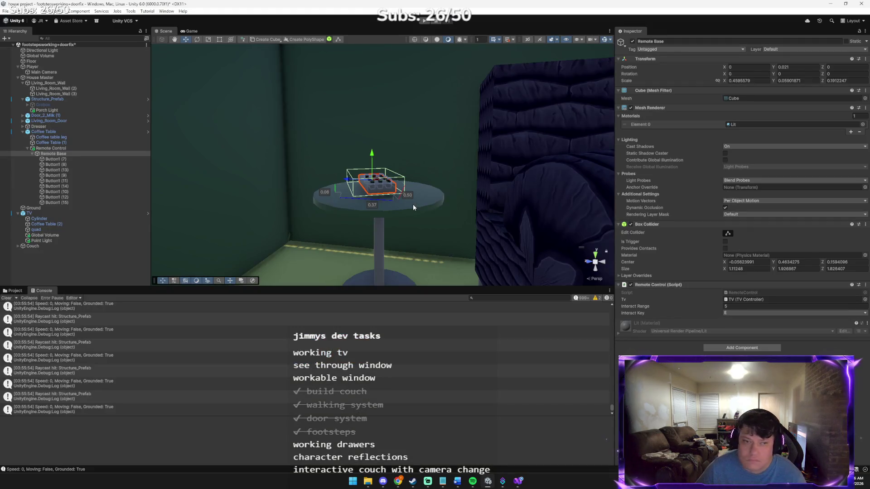
# Tick Is Trigger on the Capsule Colliders of Coffee table leg and Coffee Table (1).
pyautogui.click(63, 132)
pyautogui.click(66, 137)
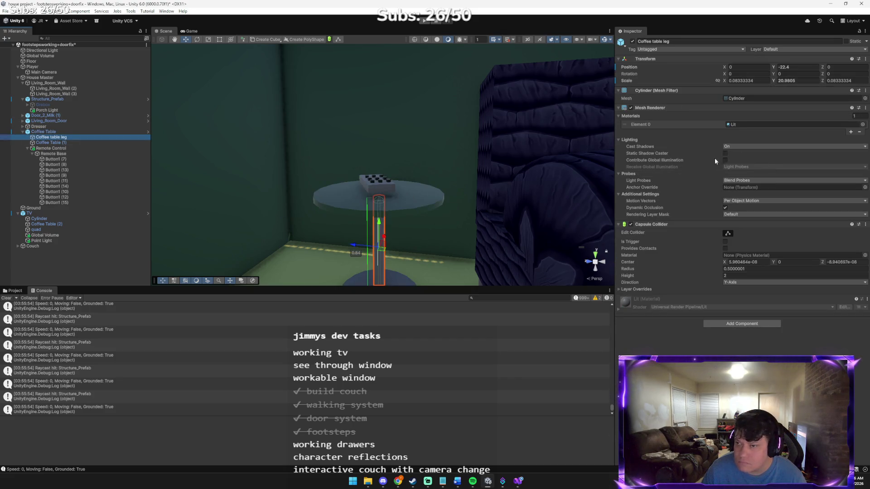
pyautogui.click(725, 242)
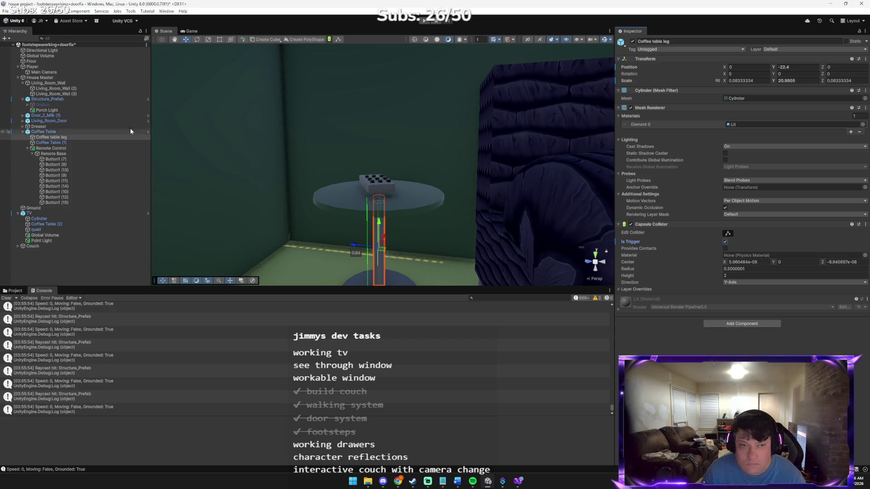
pyautogui.click(87, 143)
pyautogui.click(723, 242)
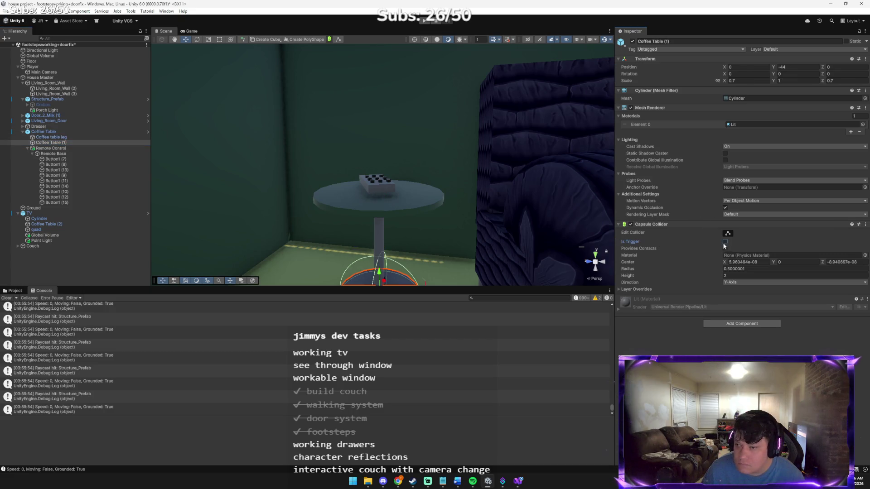
# Recheck Claude's steps, save the scene, and start Play mode to retest the remote.
pyautogui.hotkey('alt', 'Tab')
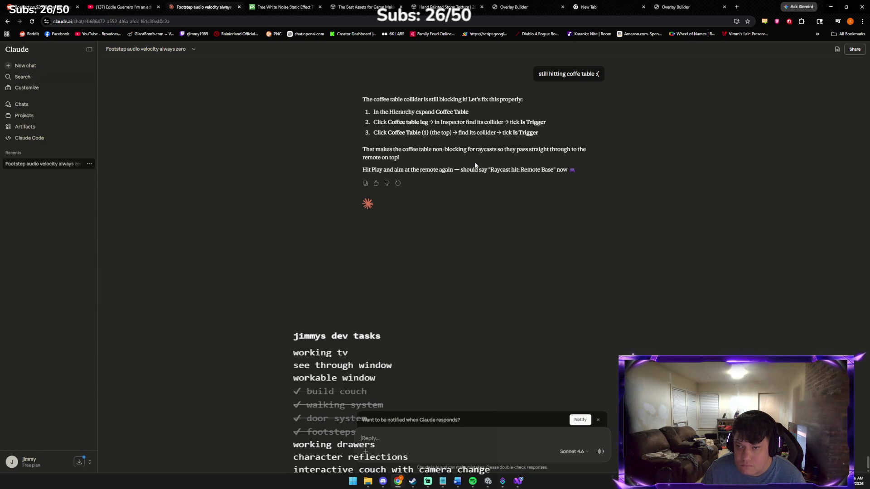
pyautogui.hotkey('alt', 'Tab')
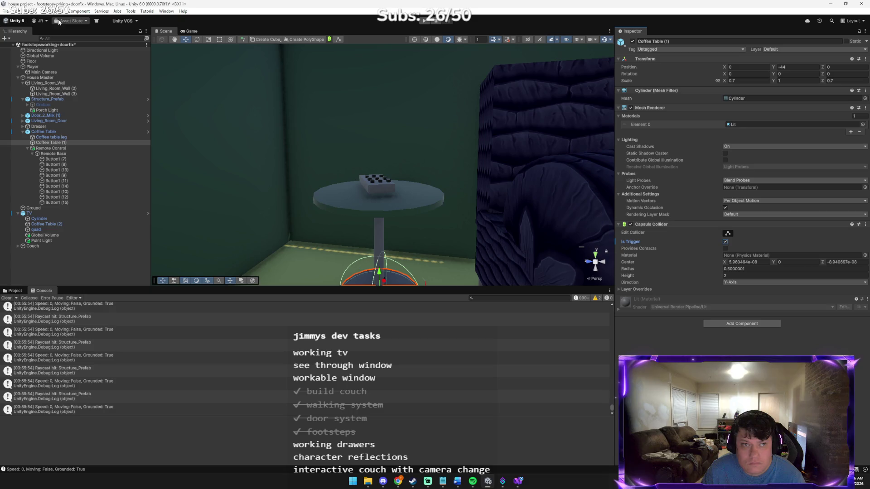
pyautogui.click(12, 11)
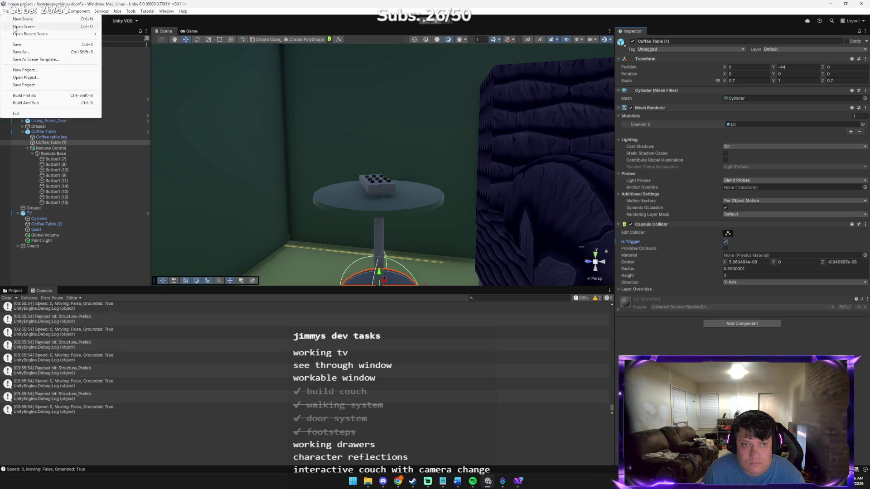
pyautogui.press('Escape')
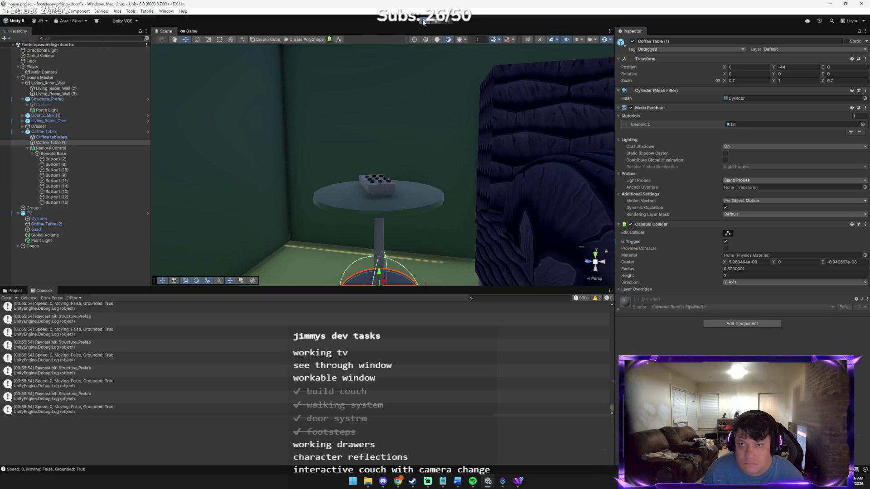
pyautogui.click(423, 21)
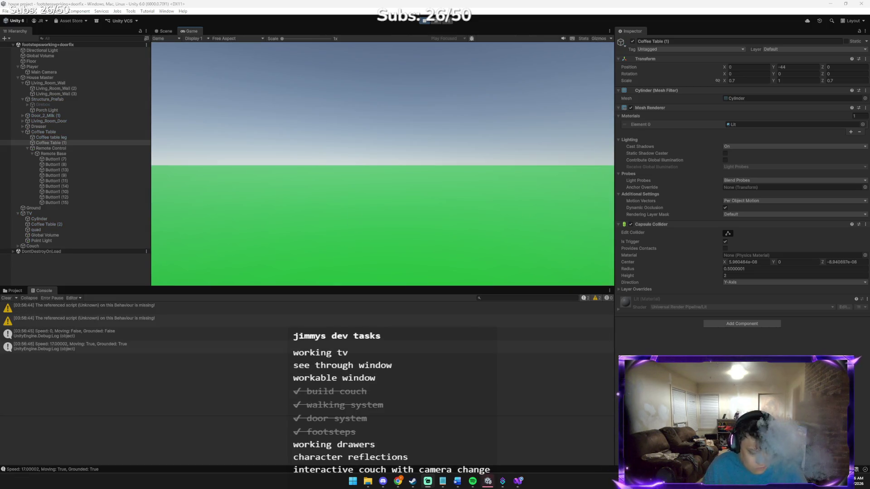
# Walk the player to the coffee table and aim at the remote; raycast still logs Coffee Table.
pyautogui.click(167, 11)
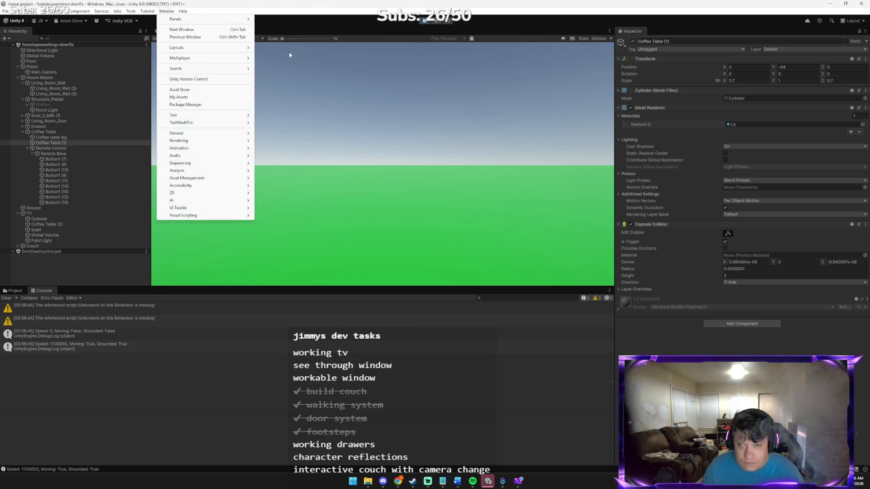
pyautogui.click(289, 55)
pyautogui.press('w')
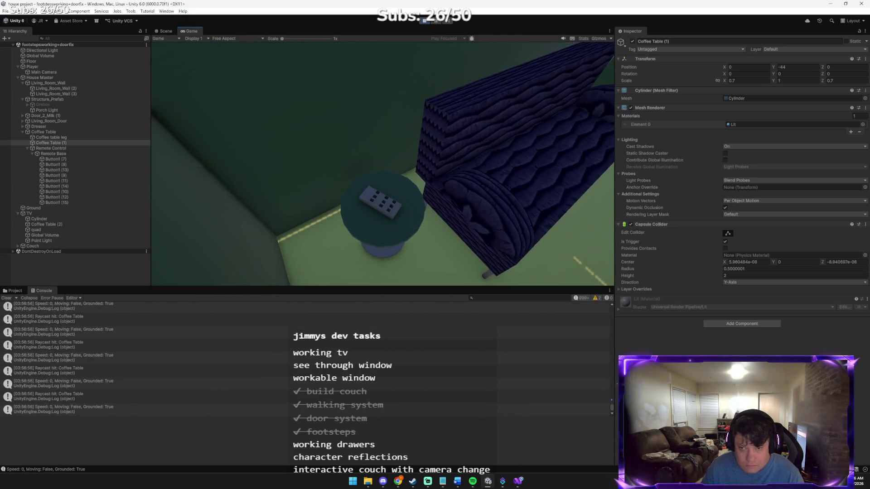
pyautogui.press('w')
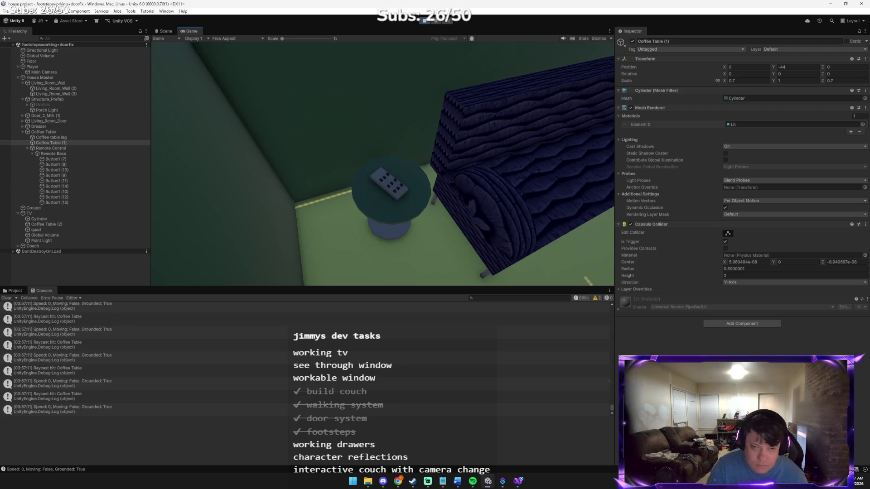
pyautogui.hotkey('alt', 'Tab')
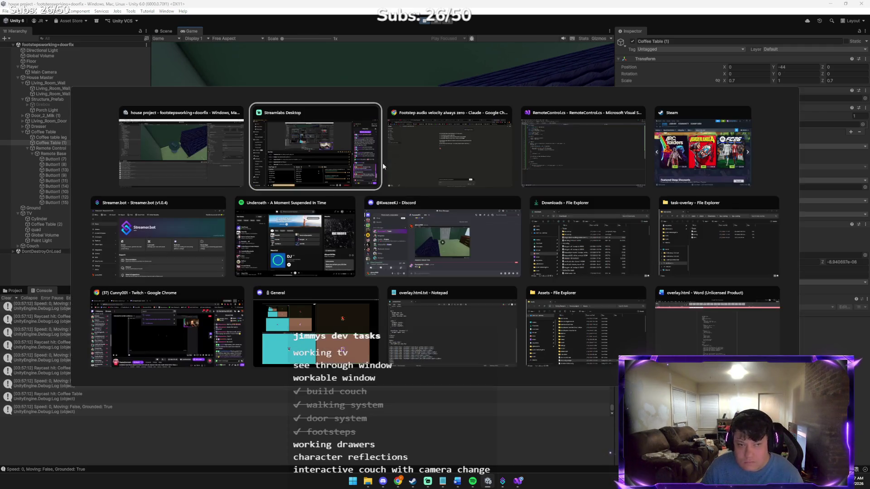
# Tell Claude the table still blocks the raycast after the trigger change and get advice to fix the leg.
pyautogui.click(433, 186)
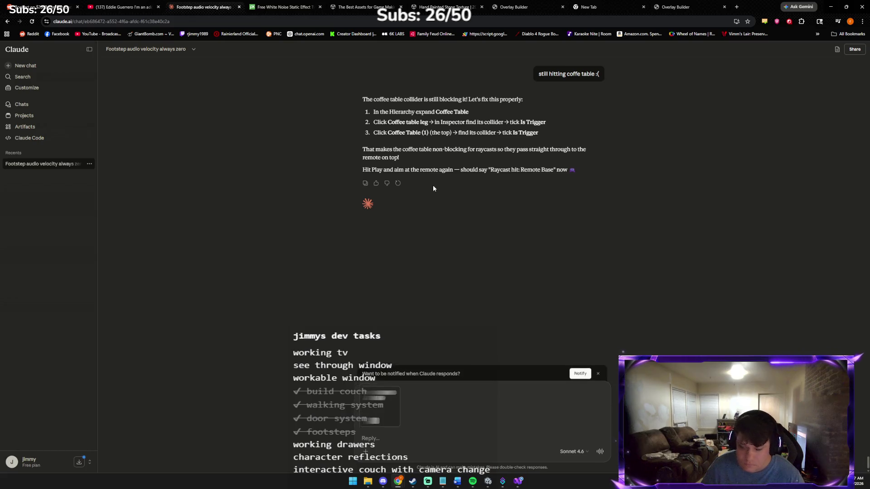
pyautogui.write('still all')
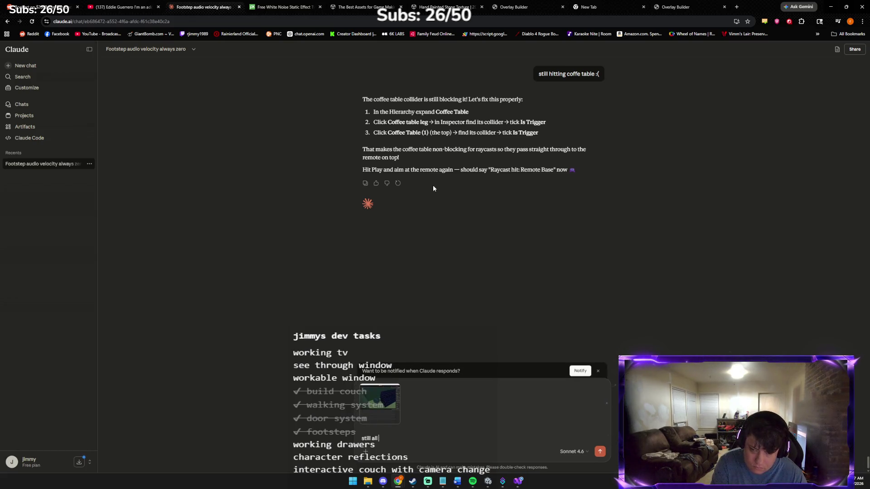
pyautogui.write(' table after is trigger argh ')
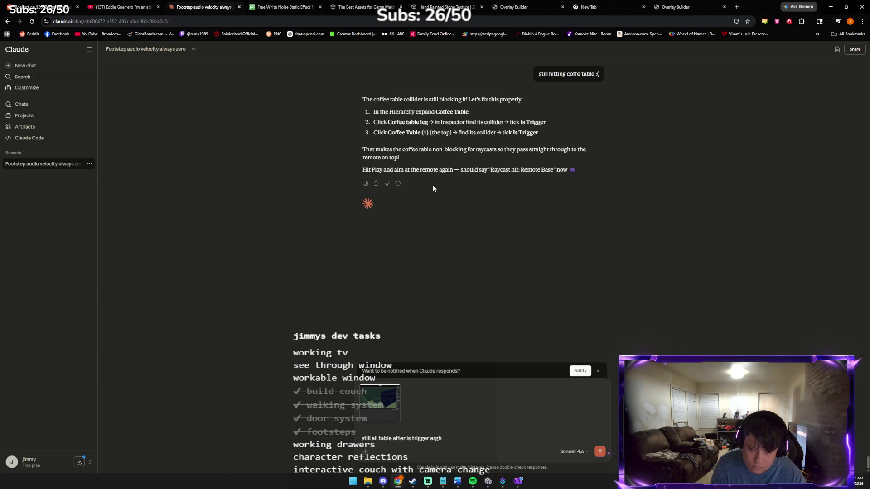
pyautogui.write('i knew i shouldn')
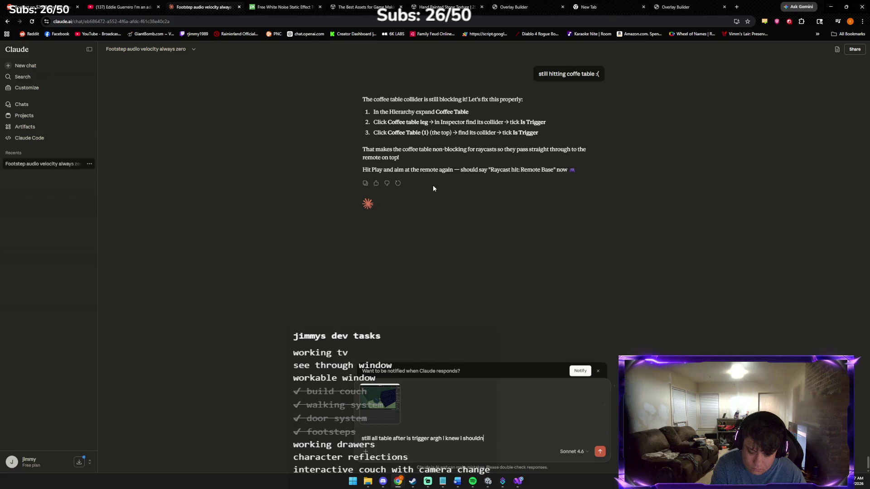
pyautogui.write('t have changed anything')
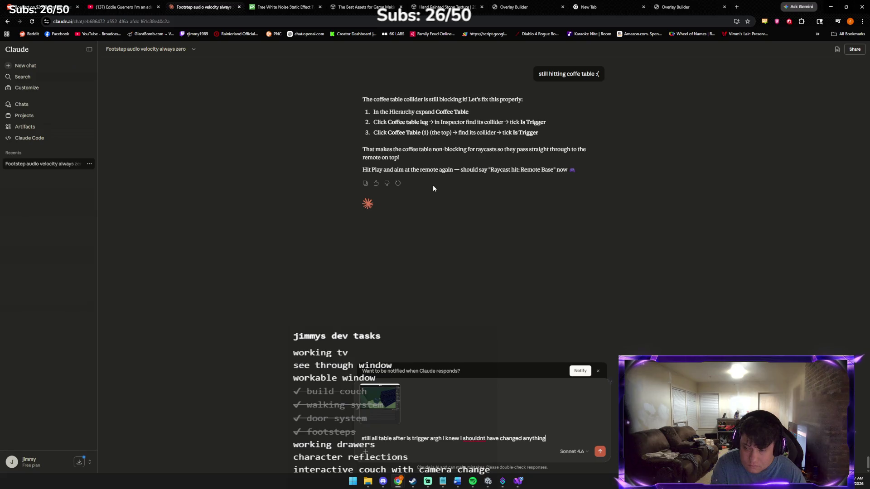
pyautogui.press('Return')
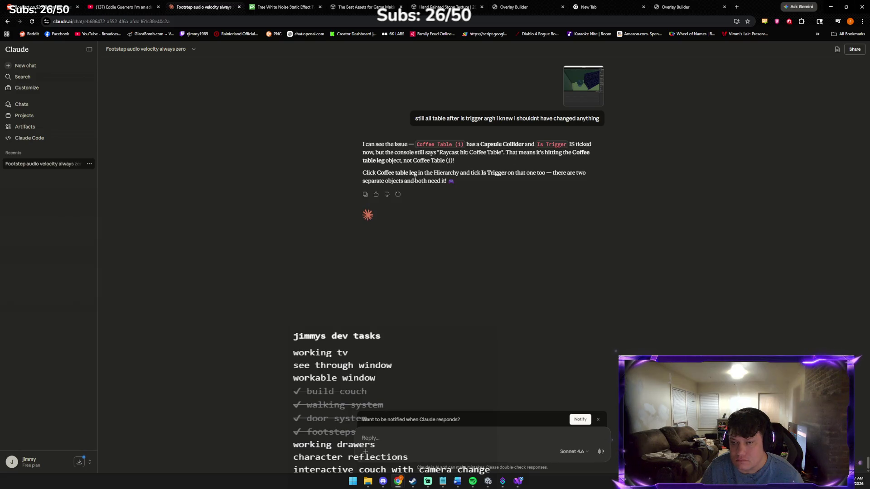
pyautogui.hotkey('alt', 'Tab')
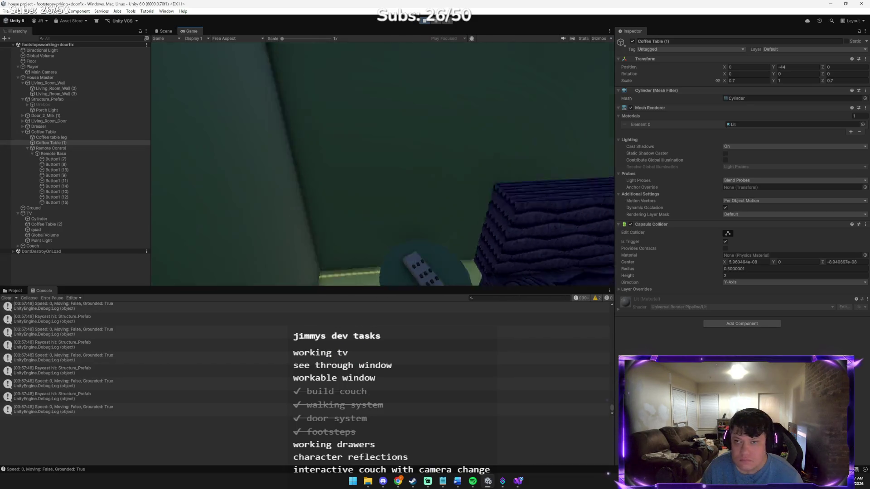
# Exit Play mode and inspect Is Trigger on Coffee table leg, Coffee Table and Coffee Table (1).
pyautogui.click(423, 22)
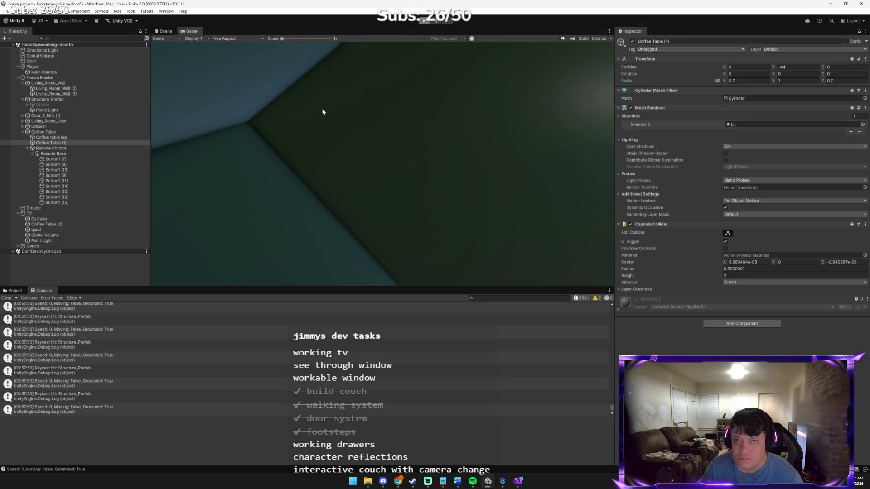
pyautogui.click(66, 137)
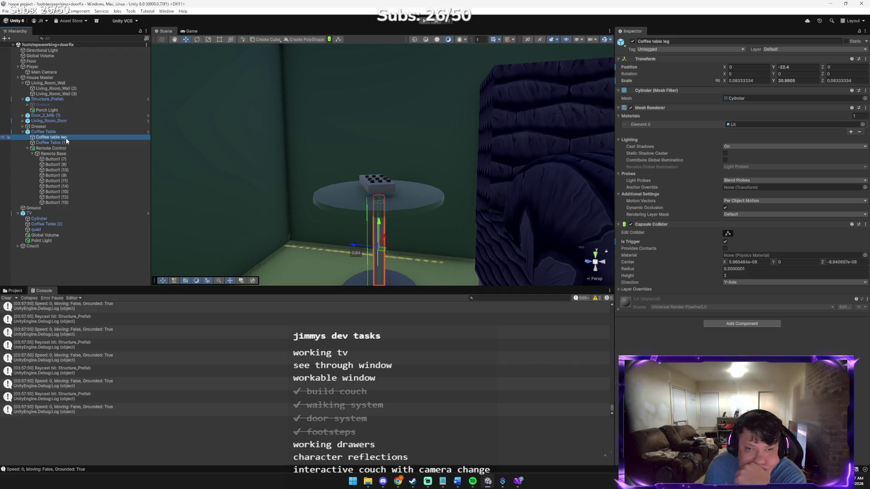
pyautogui.click(53, 131)
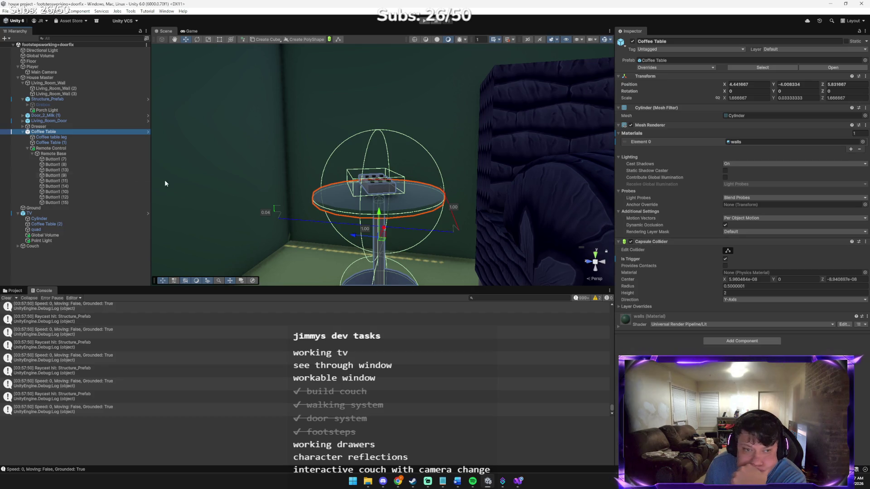
pyautogui.click(78, 142)
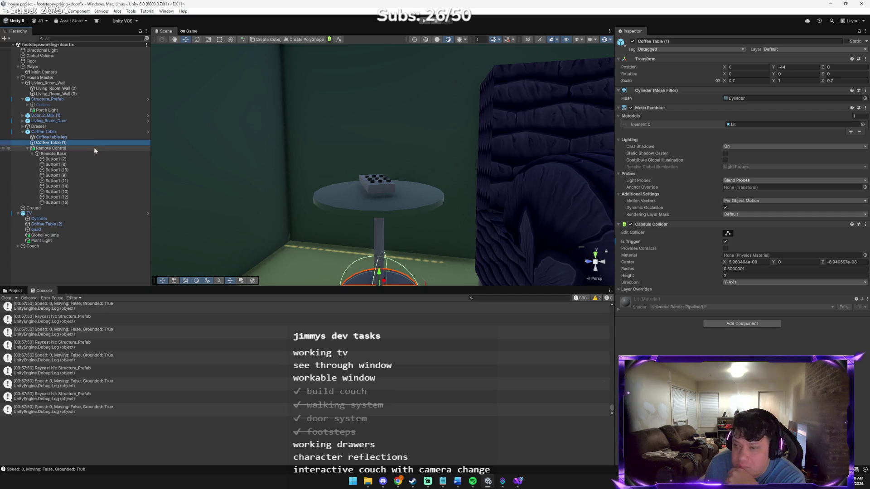
pyautogui.click(59, 138)
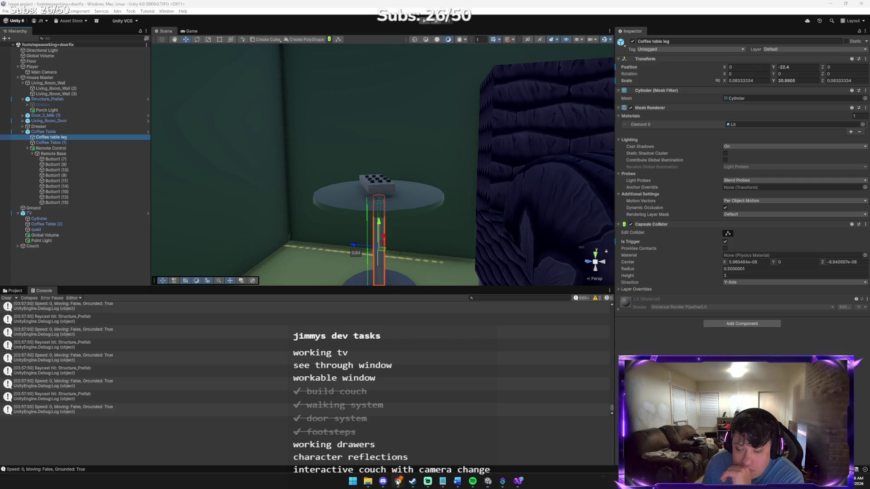
# After consulting Claude, re-inspect Coffee Table, Remote Control, Coffee Table (1) and the table leg.
pyautogui.moveTo(398, 481)
pyautogui.click(435, 442)
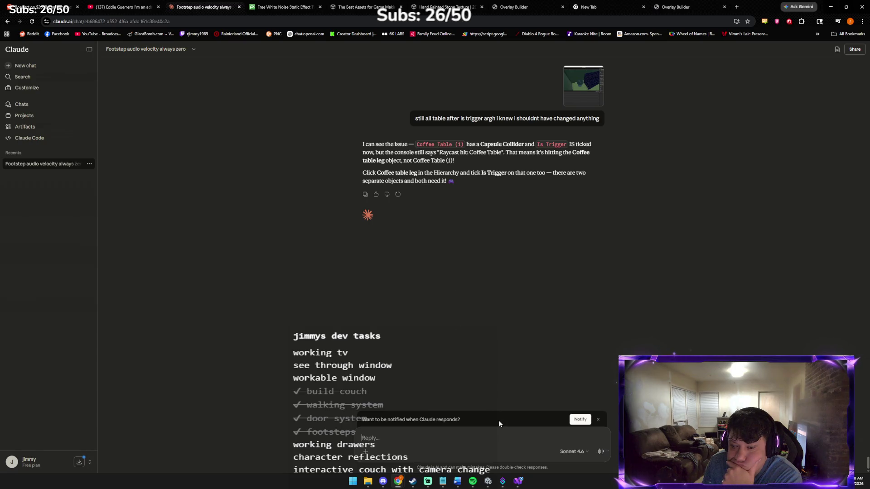
pyautogui.click(488, 481)
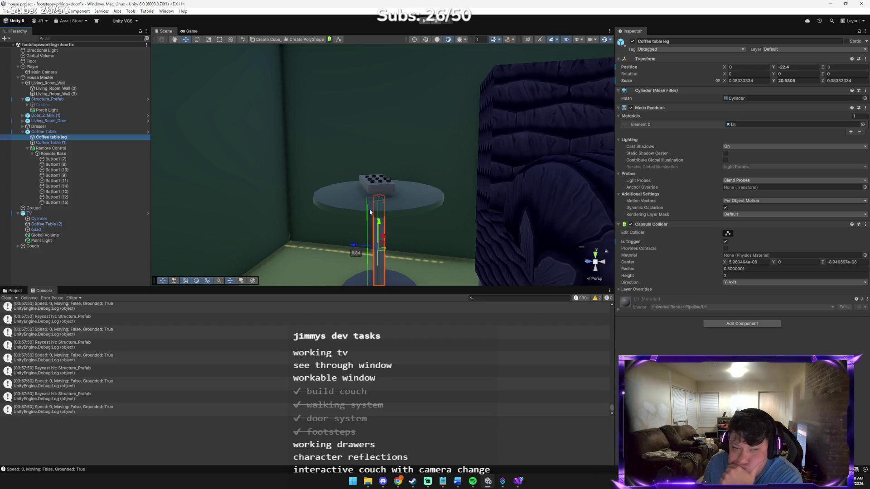
pyautogui.click(85, 132)
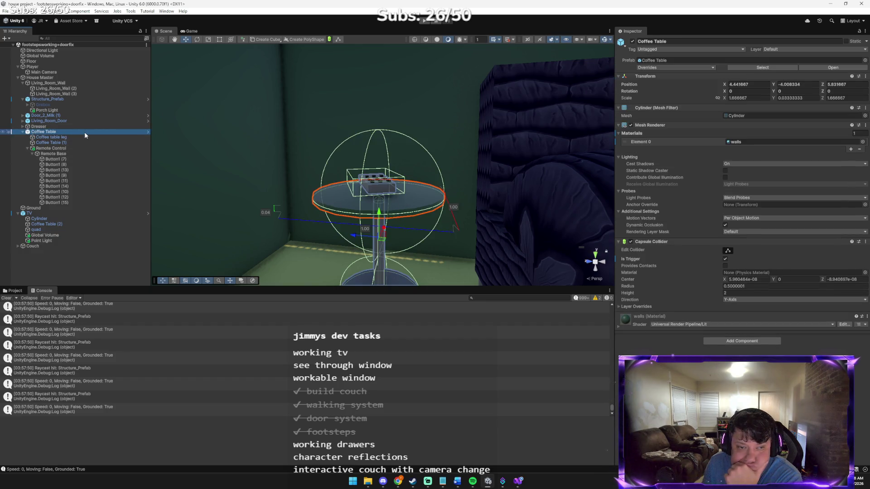
pyautogui.click(91, 148)
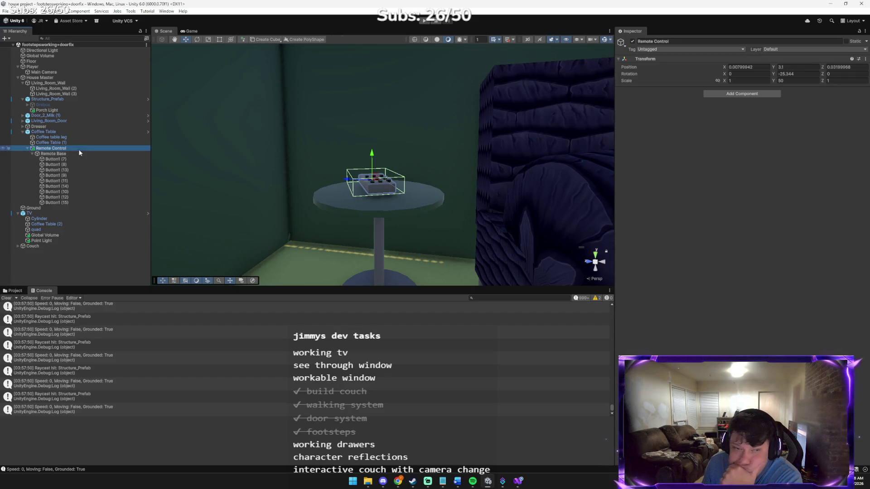
pyautogui.click(63, 142)
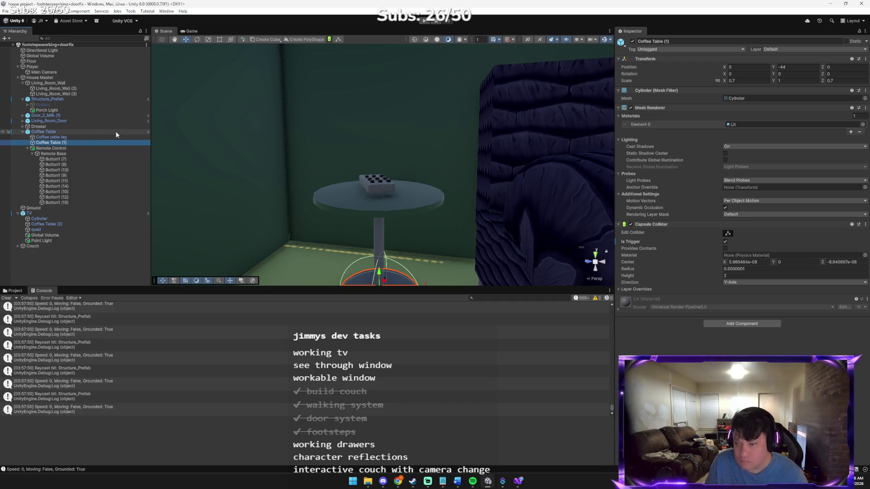
pyautogui.click(90, 137)
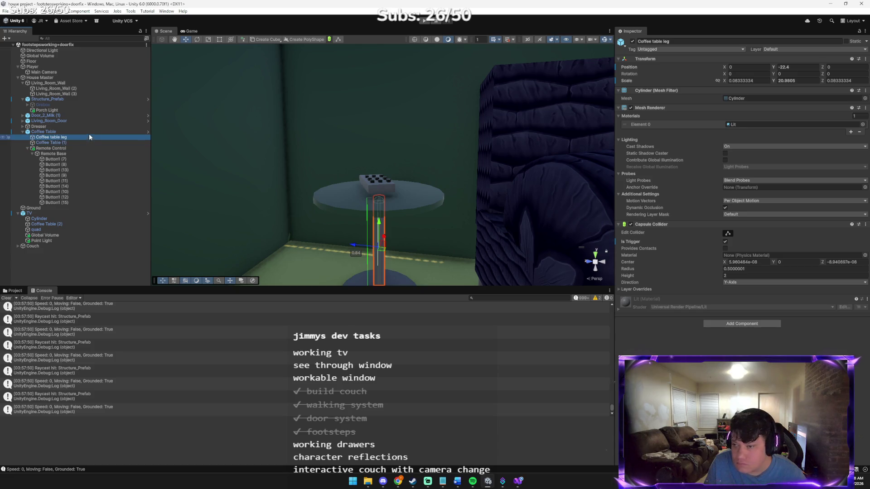
pyautogui.click(89, 131)
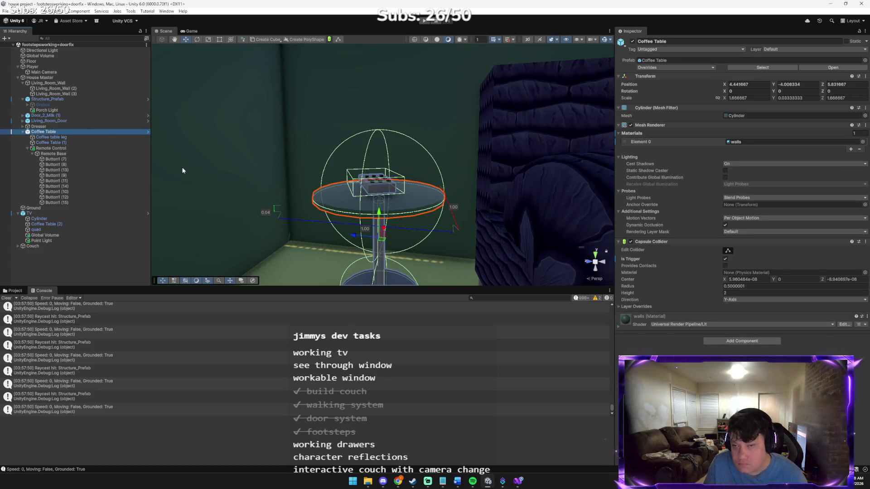
pyautogui.hotkey('alt', 'Tab')
# Reply 'theyve all had it ticked' to Claude and receive the Ignore Raycast layer advice.
pyautogui.write('theyve all had it t')
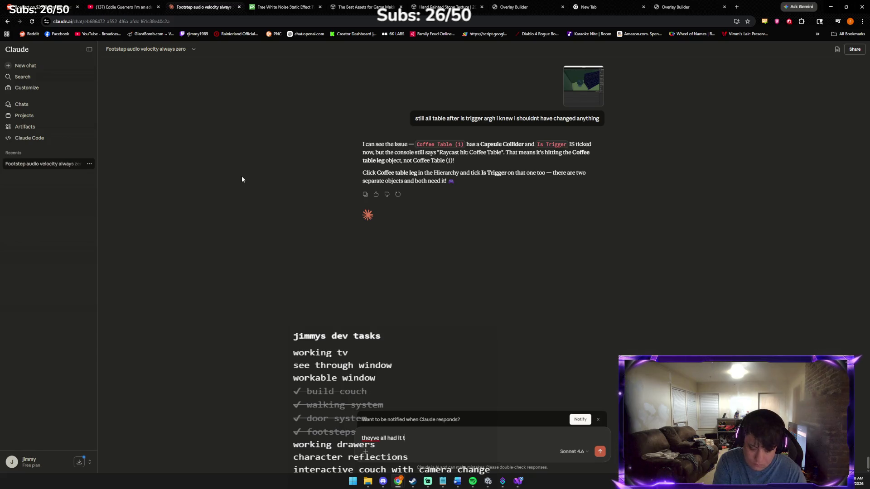
pyautogui.press('Return')
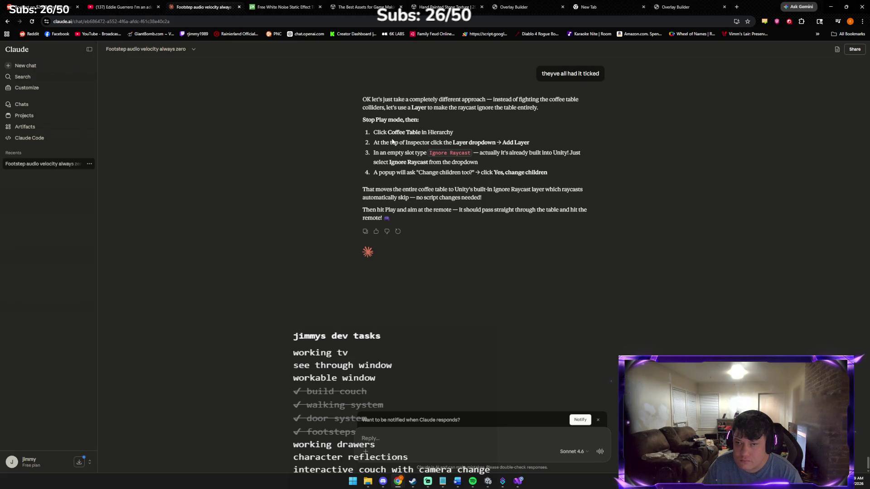
pyautogui.click(488, 482)
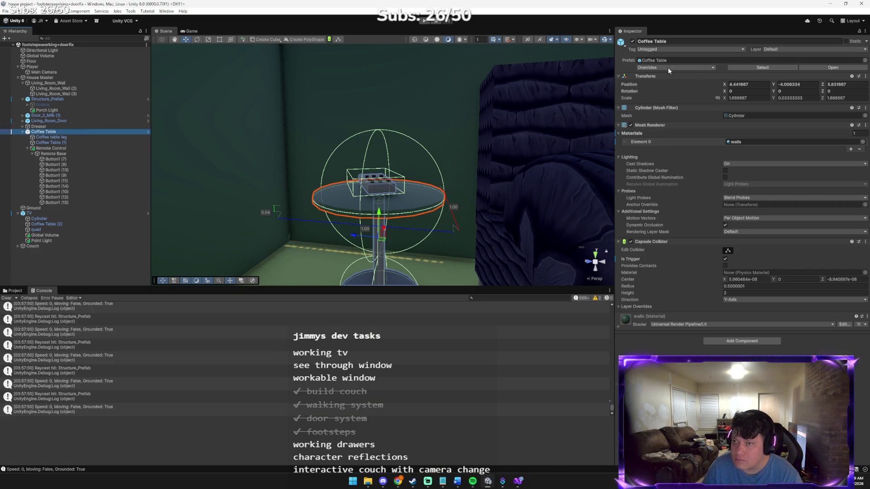
# Check the Inspector's ⋮ menu, then expand the Coffee Table collider's Layer Overrides foldout.
pyautogui.click(864, 31)
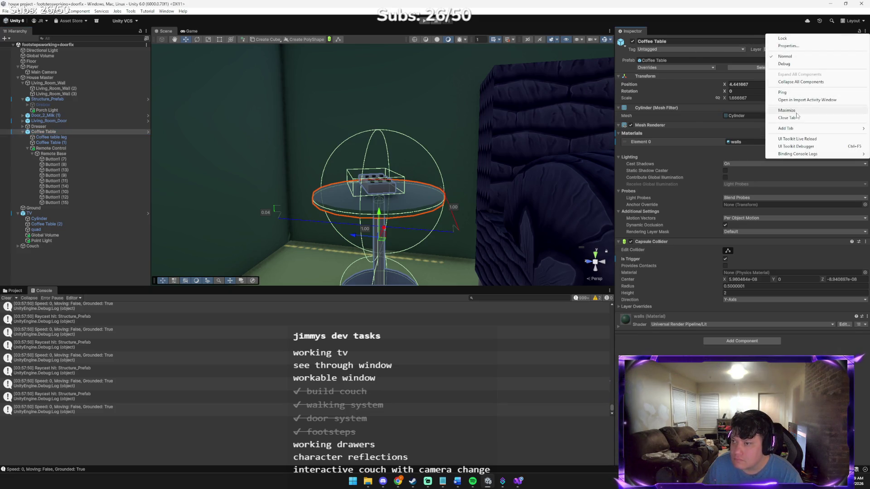
pyautogui.click(675, 160)
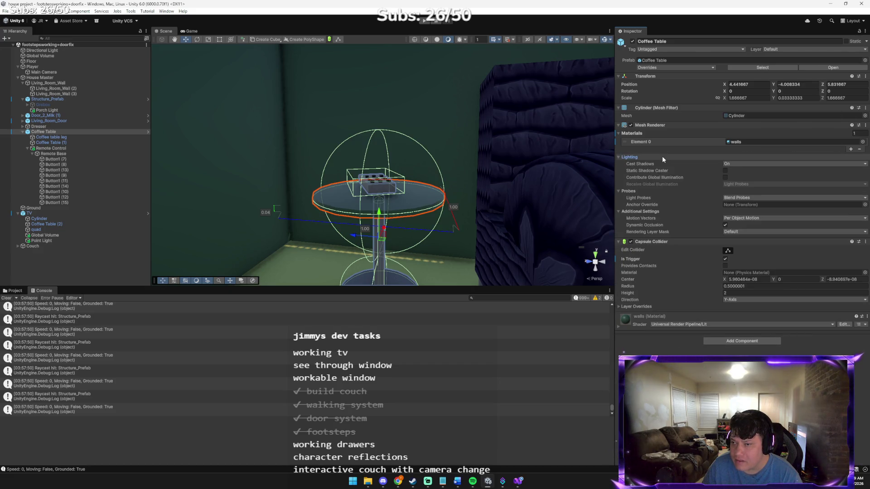
pyautogui.click(632, 308)
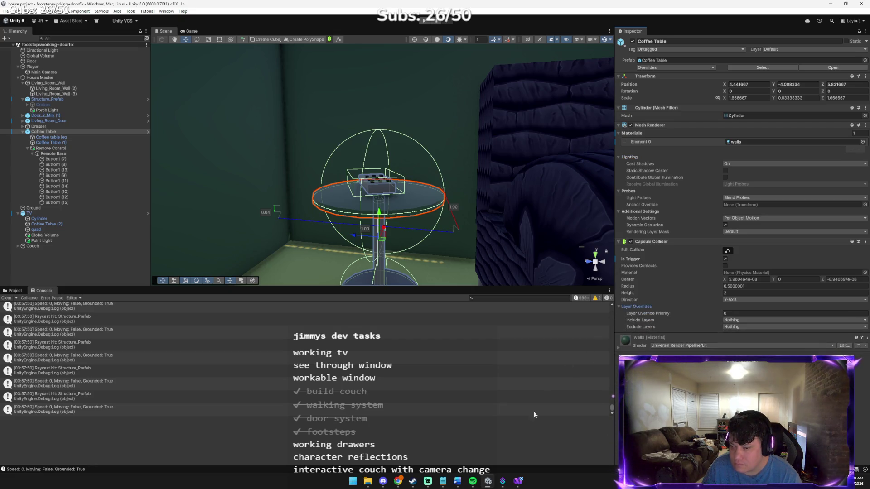
pyautogui.click(397, 482)
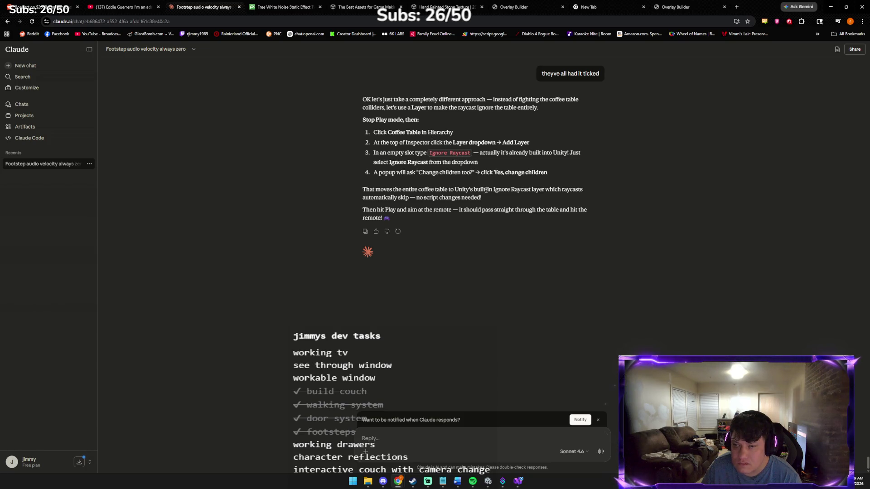
pyautogui.click(488, 481)
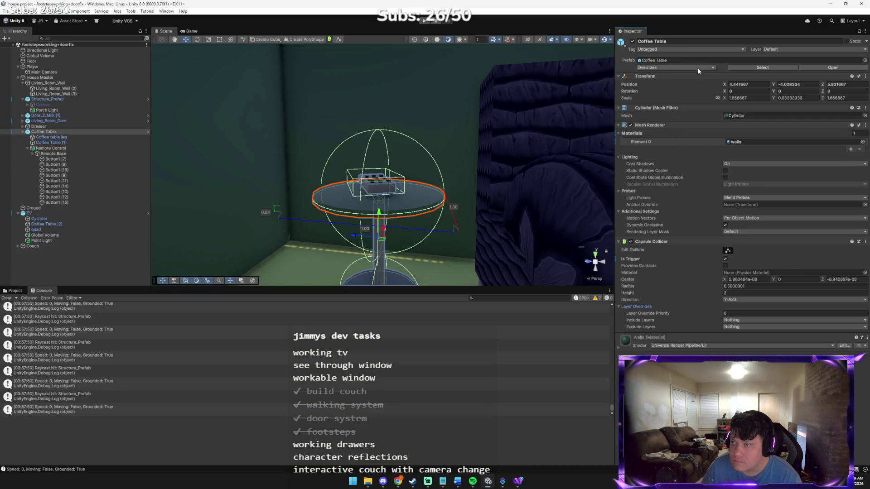
# Set the Coffee Table's layer to Ignore Raycast and apply it to all children.
pyautogui.click(769, 48)
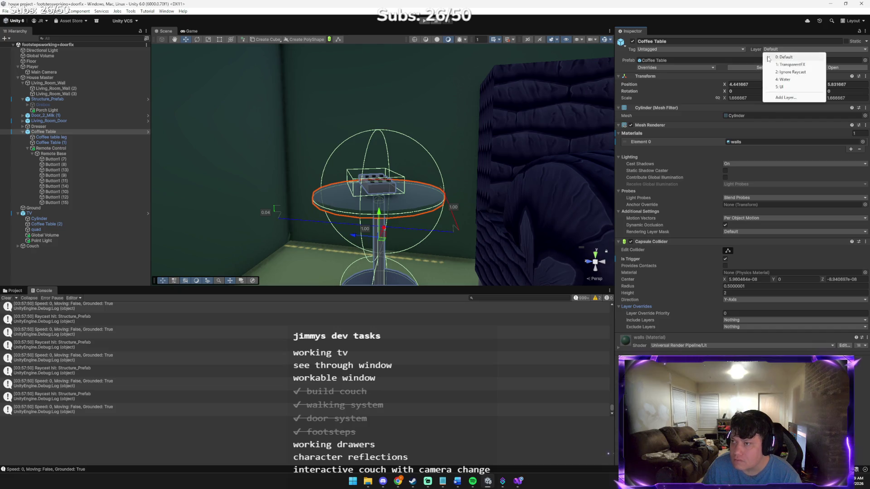
pyautogui.click(783, 73)
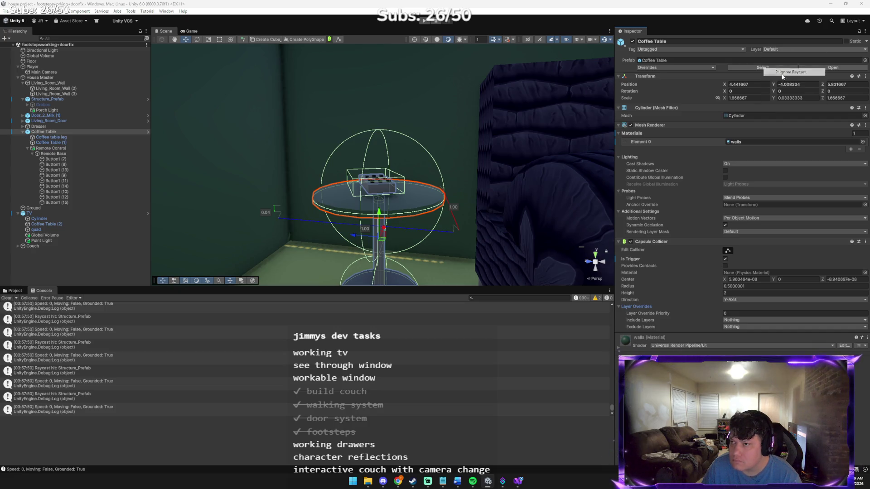
pyautogui.click(405, 253)
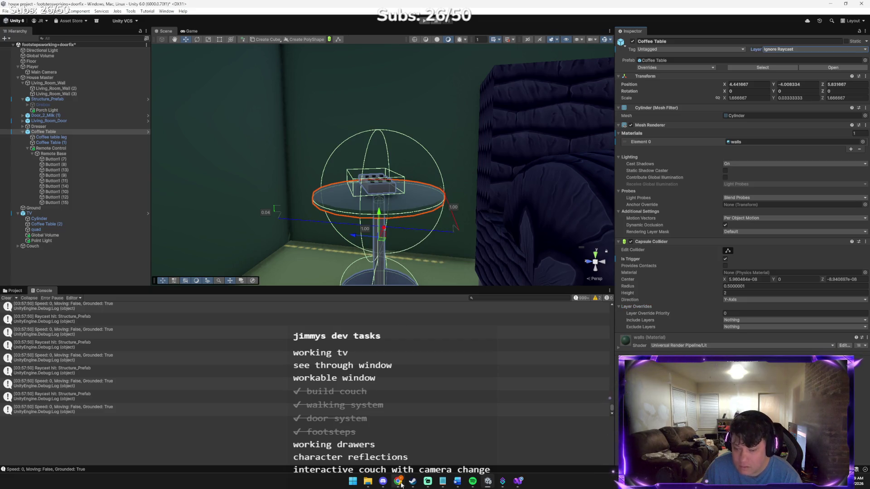
pyautogui.moveTo(397, 481)
pyautogui.click(399, 447)
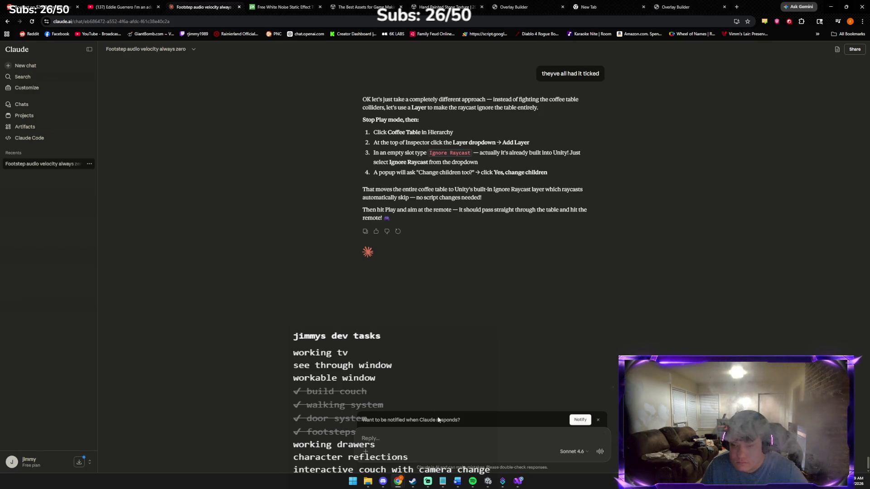
pyautogui.hotkey('alt', 'Tab')
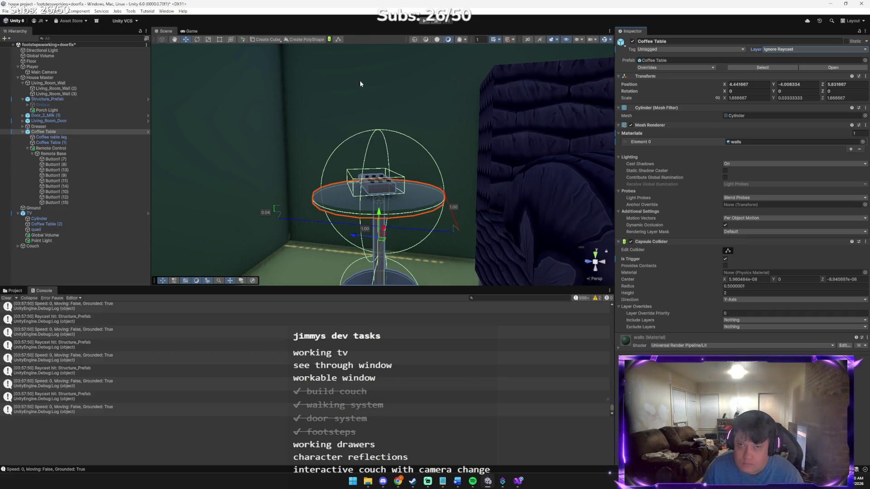
# Enter Play mode to test the Coffee Table's Ignore Raycast change.
pyautogui.click(6, 11)
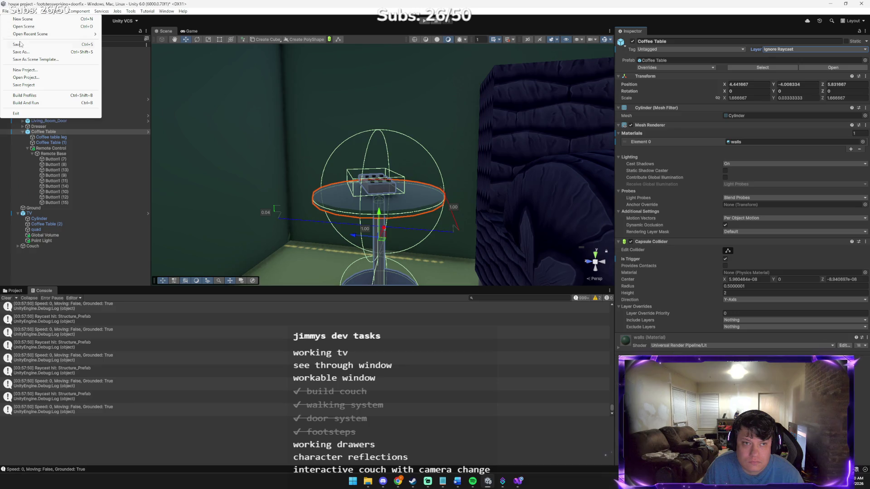
pyautogui.click(271, 21)
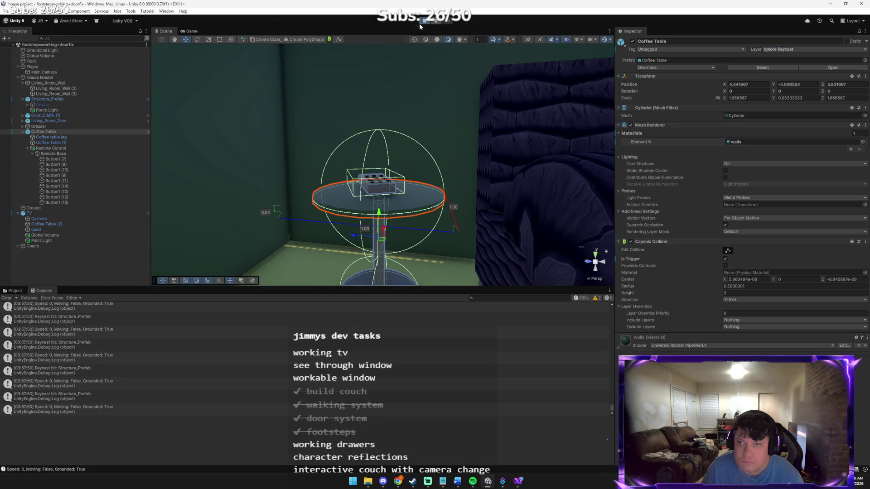
pyautogui.click(419, 23)
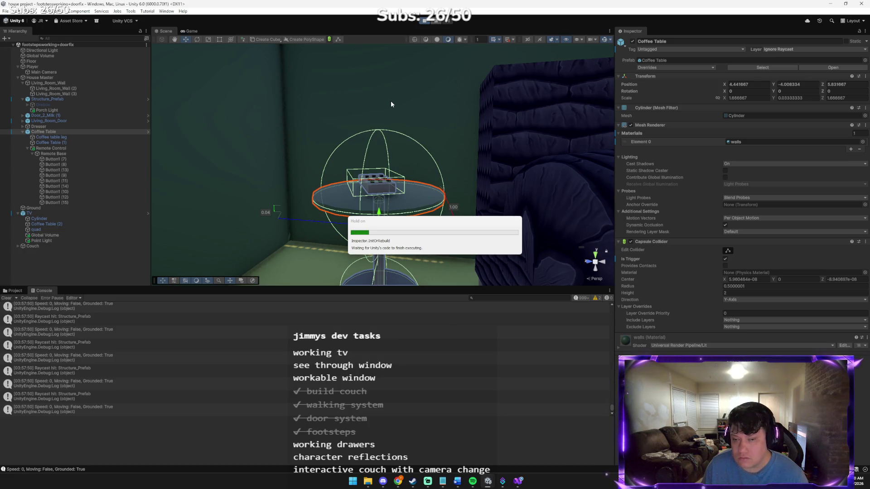
# Walk through the door to the coffee table, aim at the remote, then stop the game.
pyautogui.press('w')
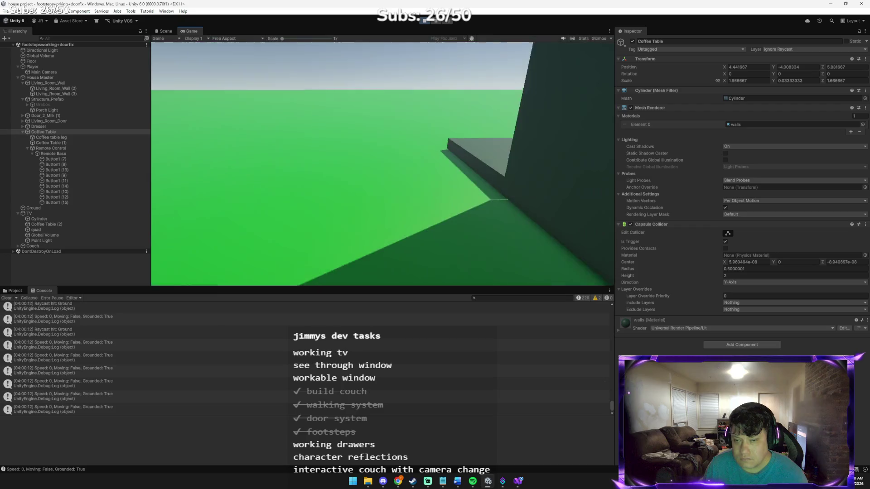
pyautogui.press('e')
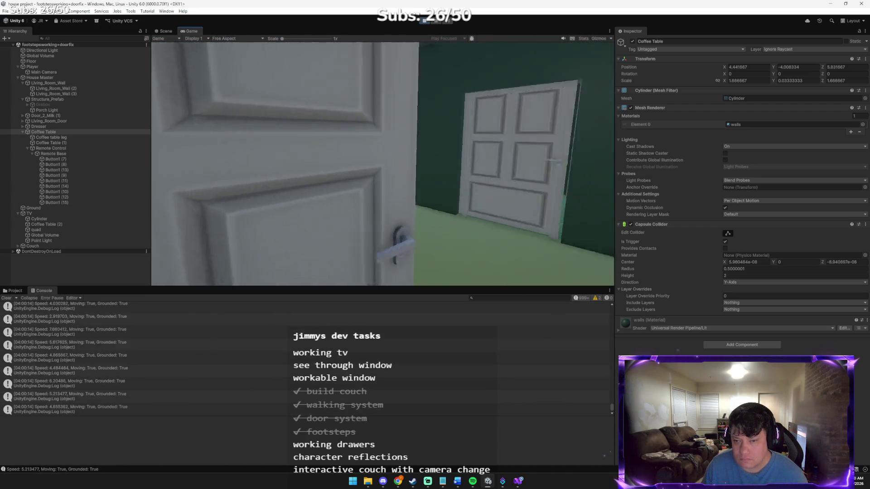
pyautogui.press('w')
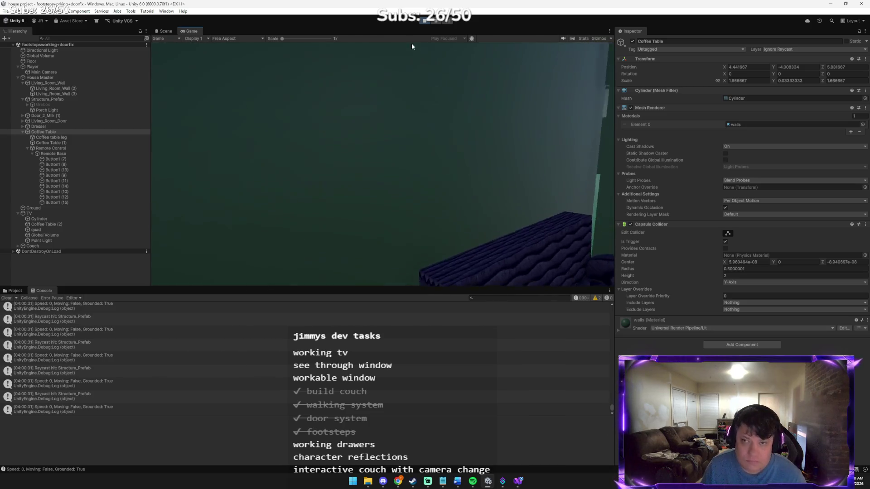
pyautogui.hotkey('ctrl', 'p')
pyautogui.hotkey('alt', 'Tab')
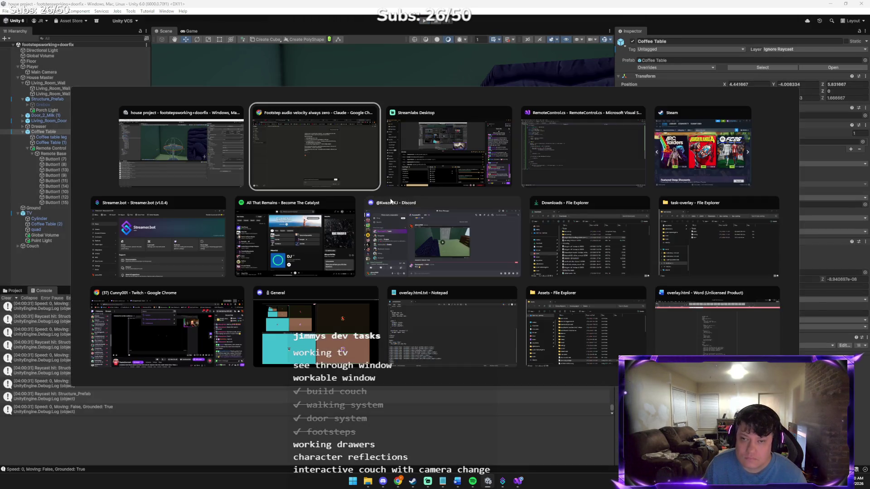
# Send Claude a message with the pasted game screenshot saying the raycast now hits the floor.
pyautogui.write('now its hitti')
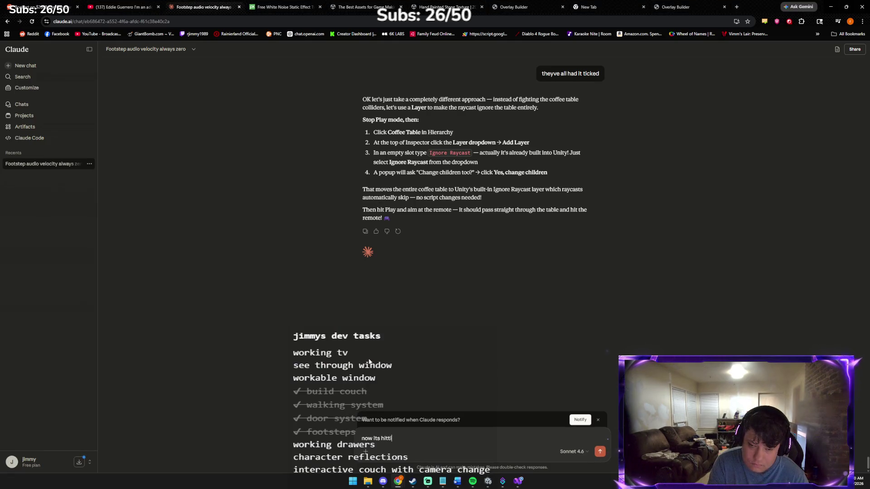
pyautogui.write('ng floor lmao')
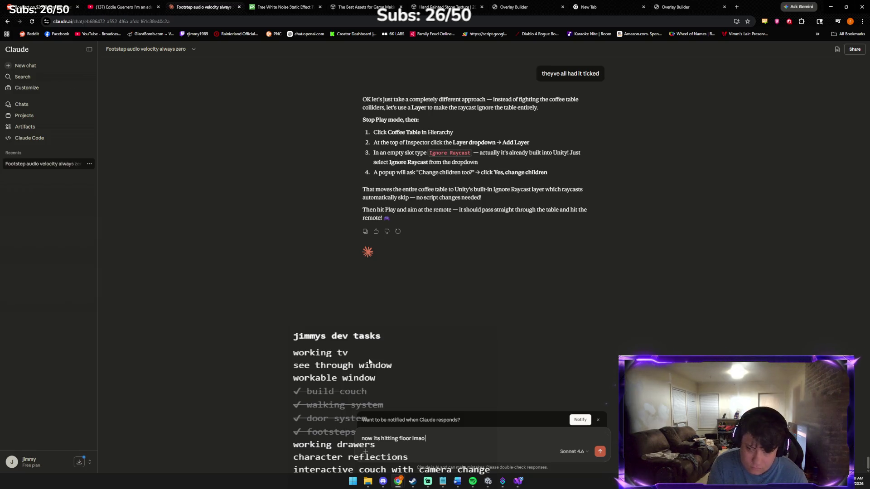
pyautogui.hotkey('ctrl', 'v')
pyautogui.write('better')
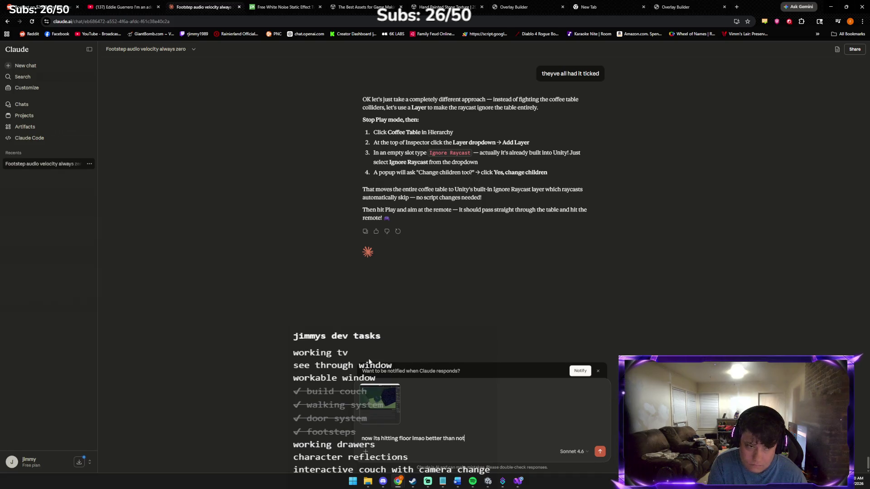
pyautogui.press('Return')
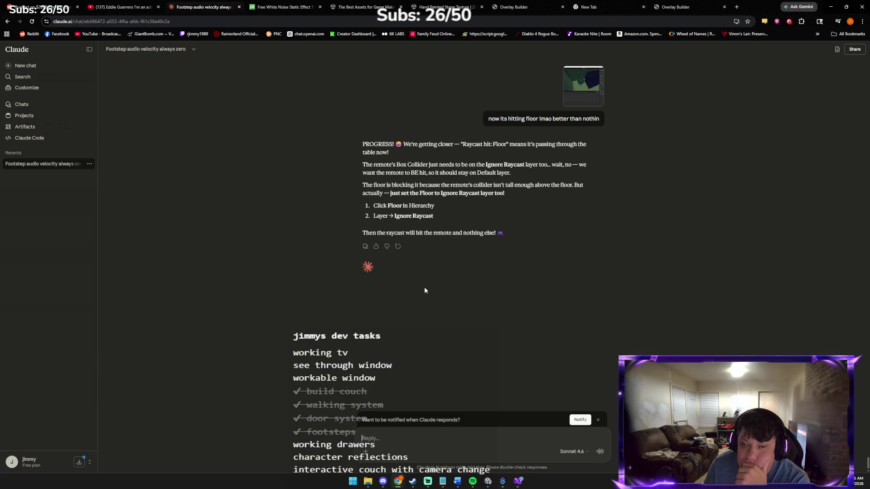
# Back in Unity, select and frame the Floor object and set its layer to Ignore Raycast.
pyautogui.click(487, 482)
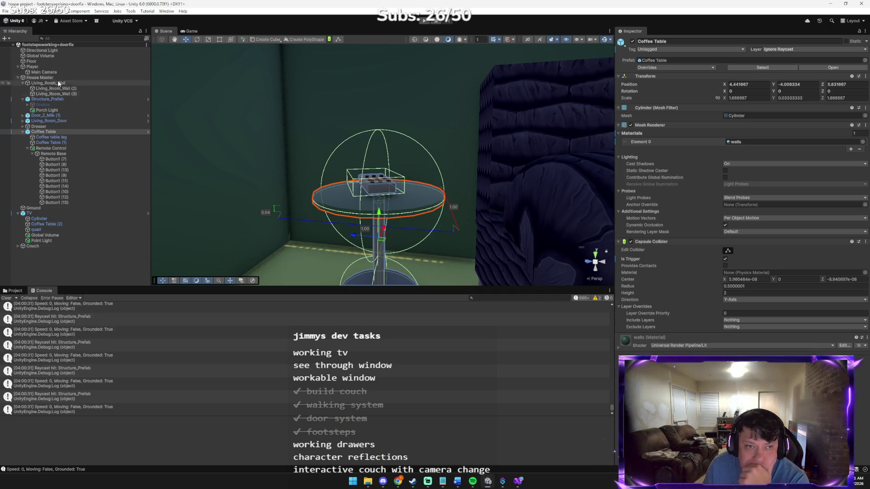
pyautogui.click(58, 67)
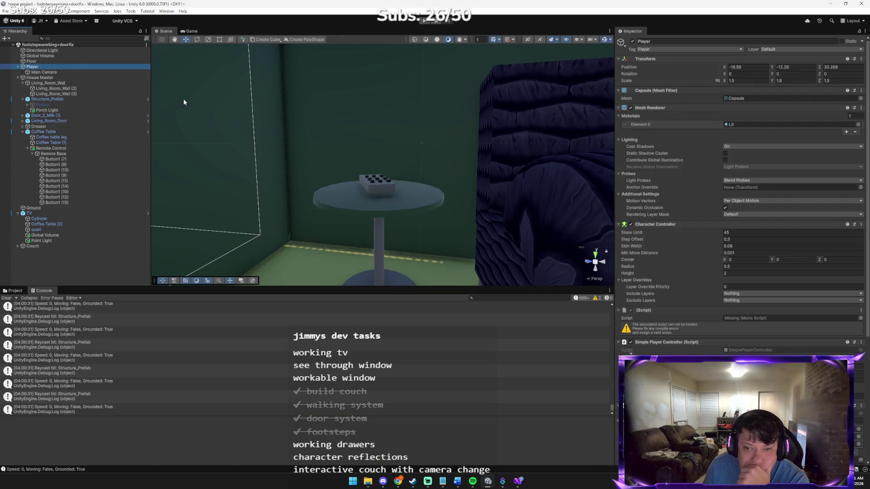
pyautogui.moveTo(215, 112)
pyautogui.mouseDown()
pyautogui.moveTo(404, 177)
pyautogui.moveTo(305, 101)
pyautogui.moveTo(246, 122)
pyautogui.moveTo(154, 115)
pyautogui.mouseUp()
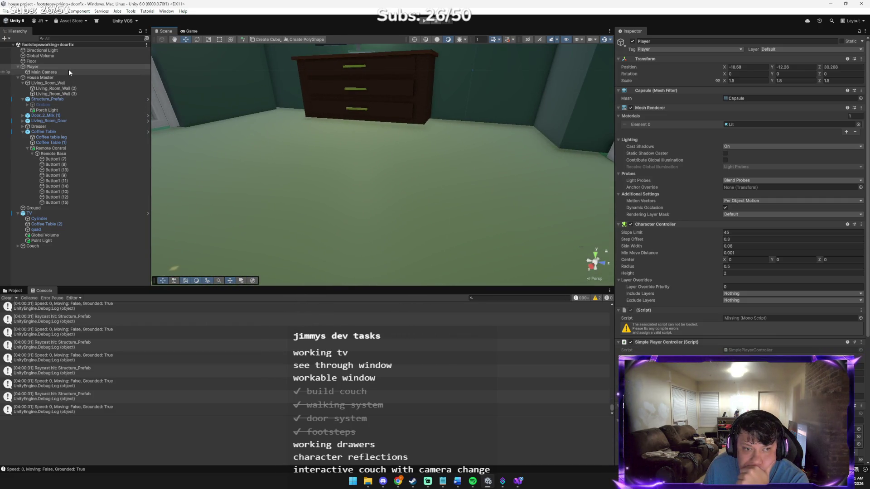
pyautogui.doubleClick(36, 62)
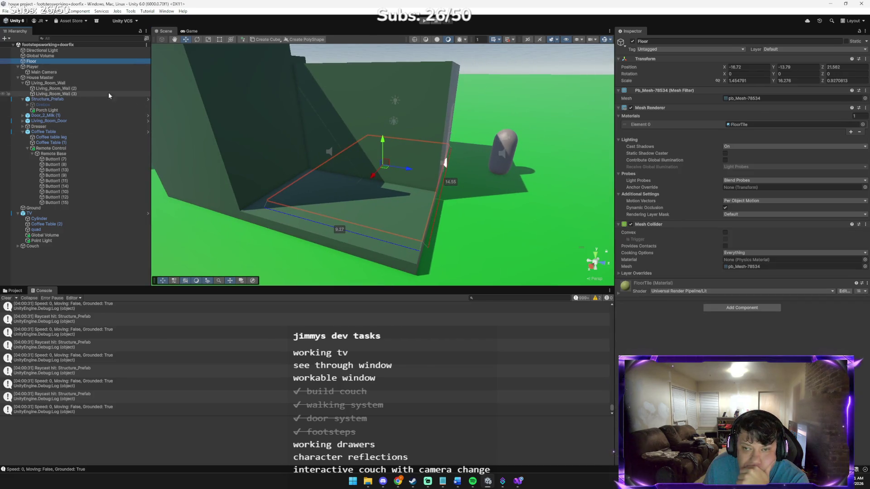
pyautogui.click(806, 49)
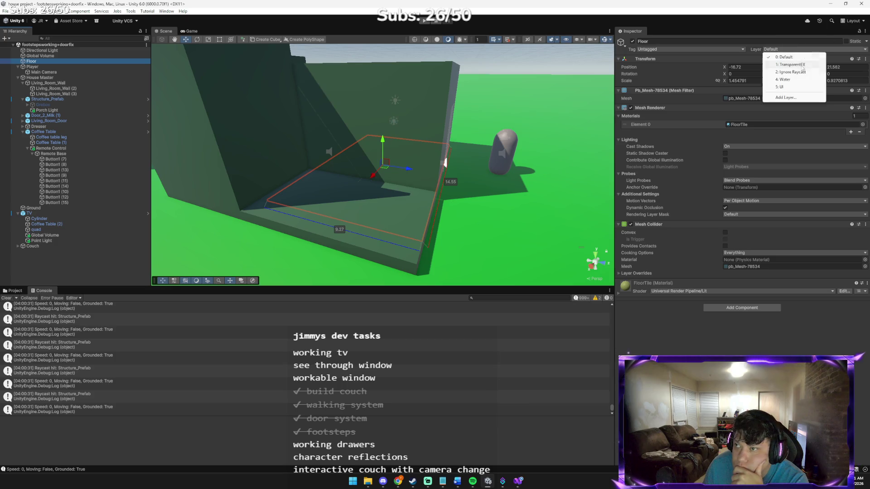
pyautogui.click(795, 72)
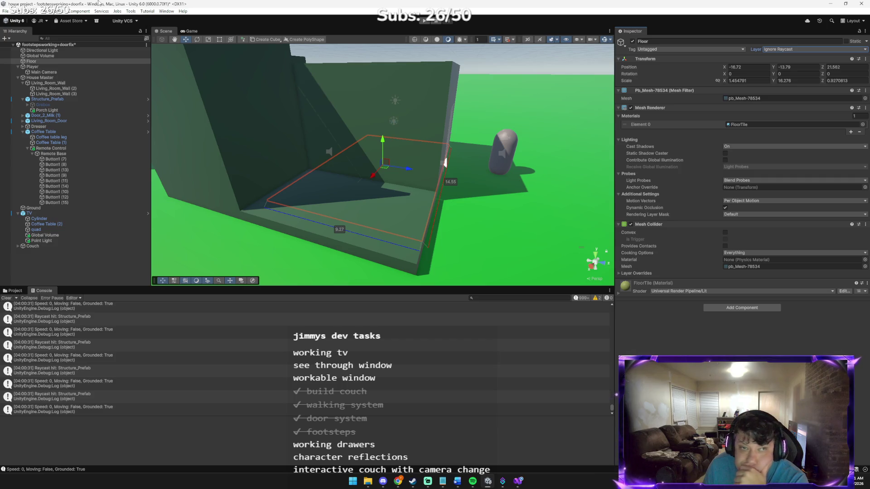
# Save the scene and start Play mode to retest the raycast.
pyautogui.click(6, 11)
pyautogui.press('Escape')
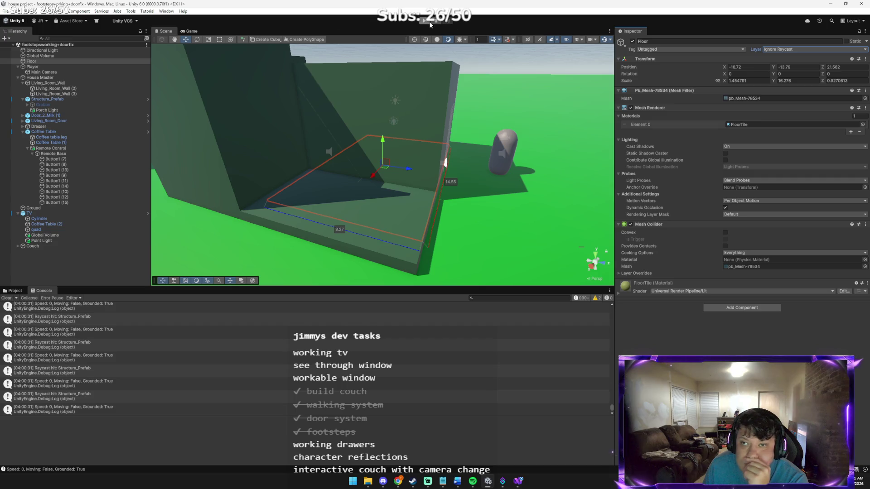
pyautogui.click(428, 22)
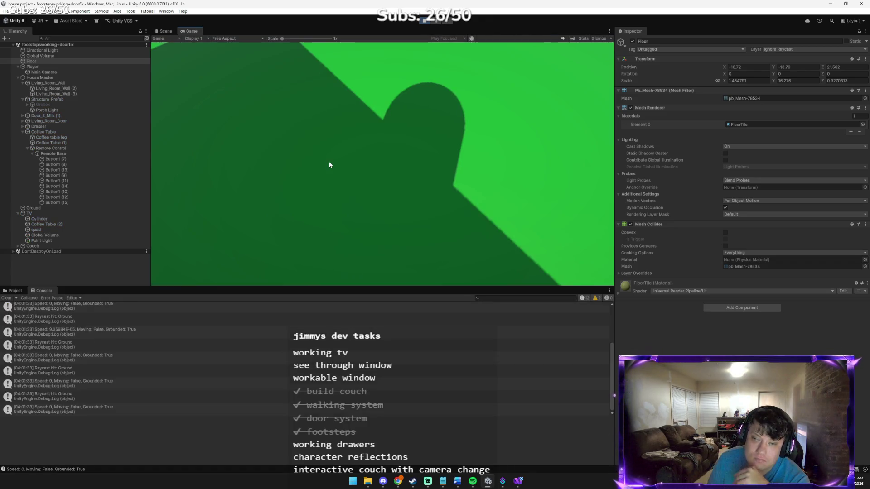
# Walk through the door and look down at the remote while the Console logs hits on Ground.
pyautogui.press('w')
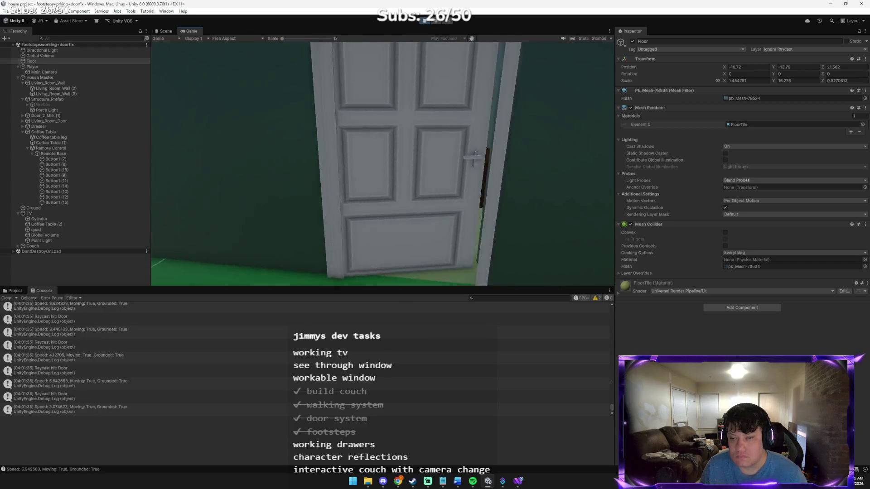
pyautogui.press('w')
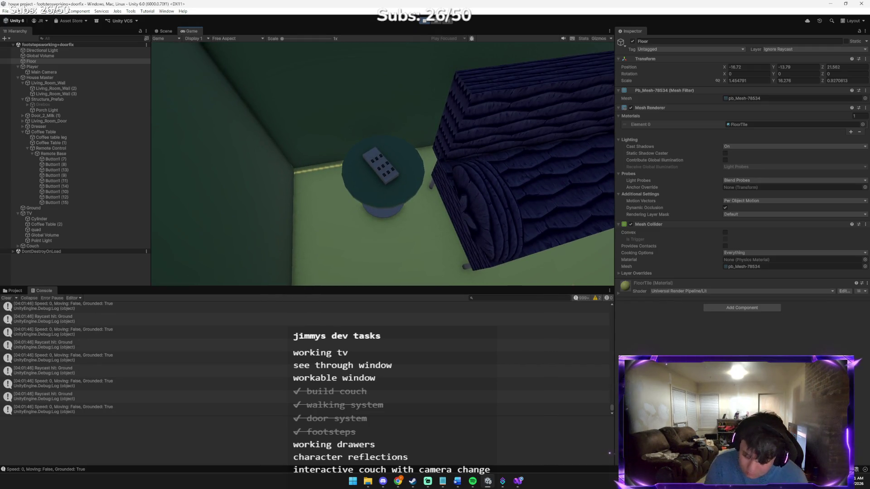
pyautogui.hotkey('alt', 'Tab')
pyautogui.hotkey('alt', 'Tab')
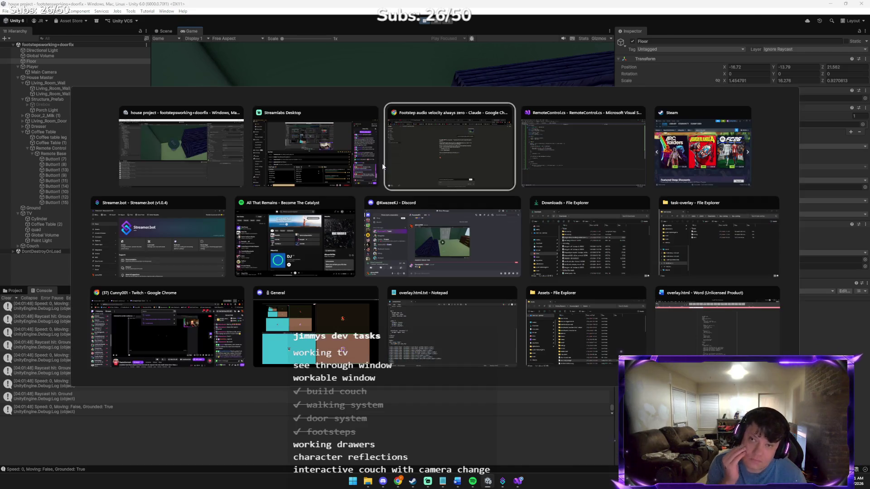
# Tell Claude the raycast now hits the ground, then return to the Unity editor.
pyautogui.write('now i')
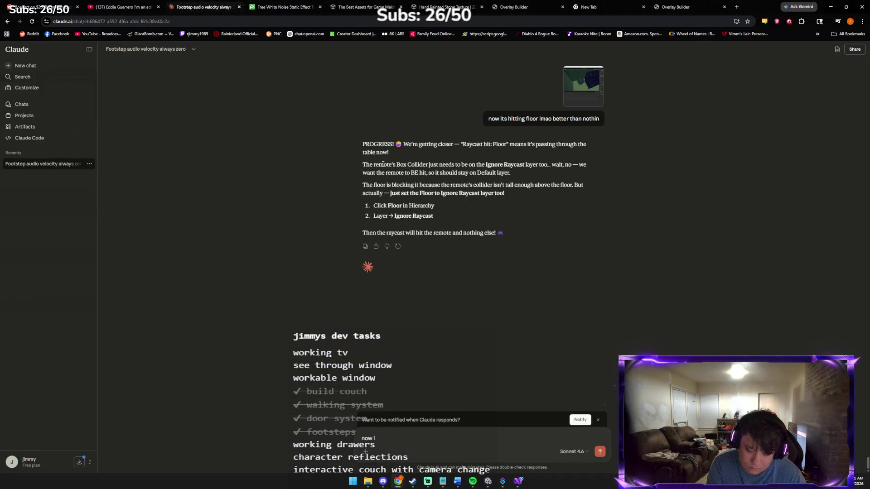
pyautogui.write('round LOL')
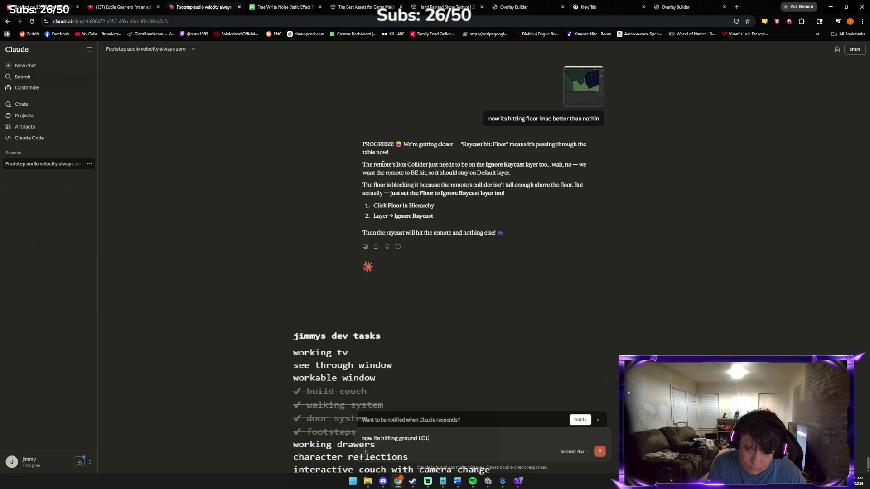
pyautogui.press('Return')
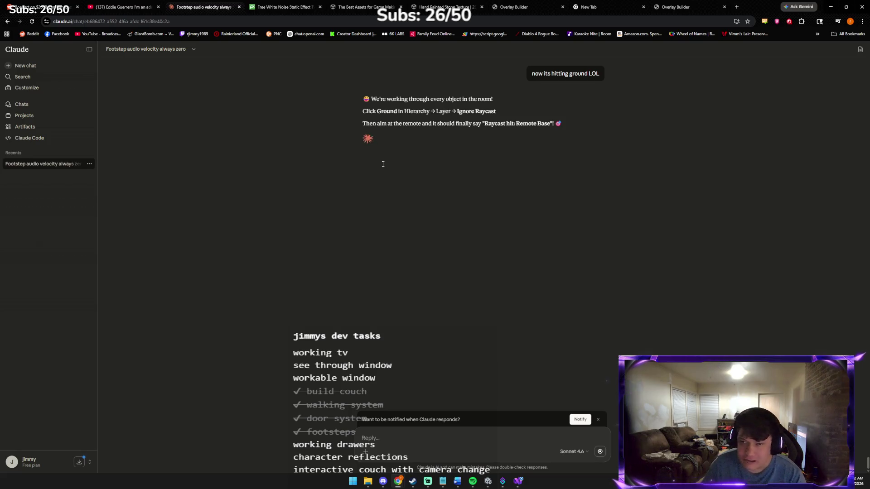
pyautogui.hotkey('alt', 'Tab')
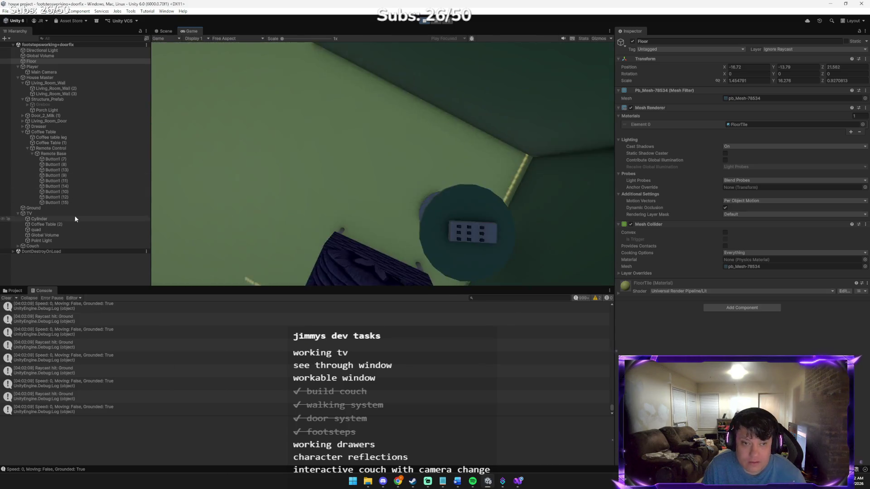
# Select Ground, move it below Couch in the hierarchy, and set its layer to Ignore Raycast.
pyautogui.click(18, 214)
pyautogui.click(31, 208)
pyautogui.moveTo(31, 241); pyautogui.dragTo(30, 223)
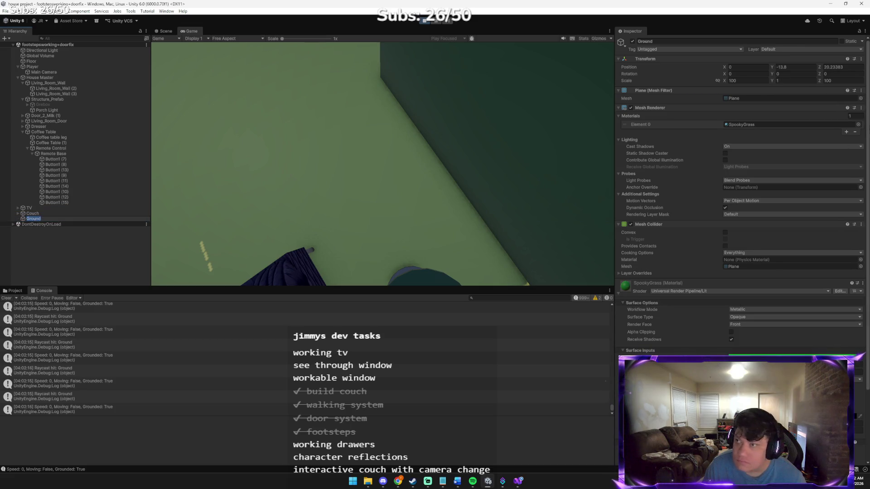
pyautogui.click(824, 48)
pyautogui.click(791, 72)
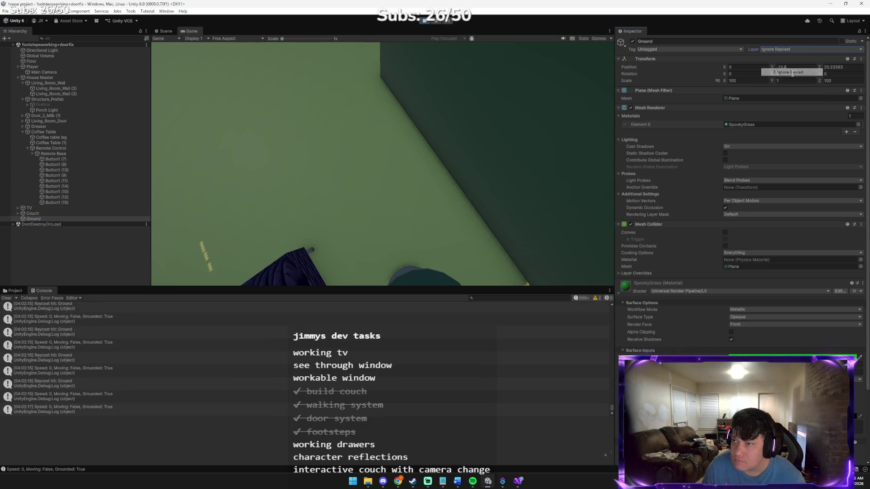
# Stop the game, redo Ground's move below Couch and its Ignore Raycast layer, then play again.
pyautogui.click(423, 21)
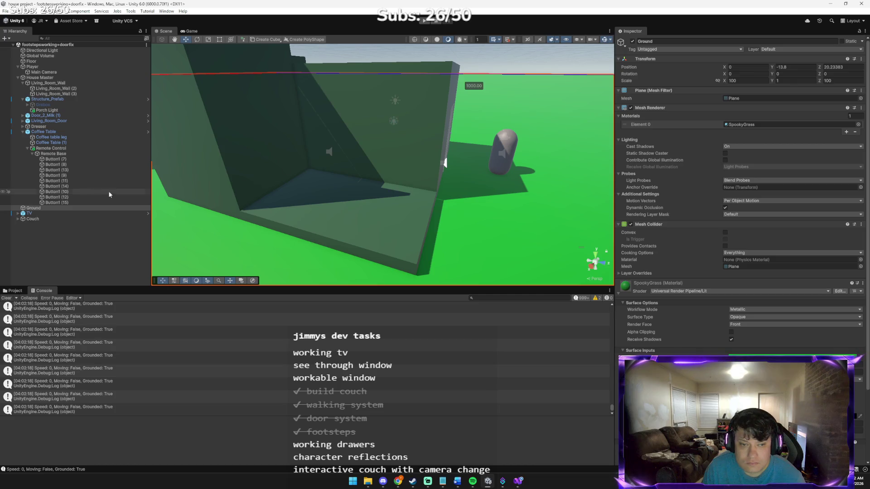
pyautogui.moveTo(44, 208); pyautogui.dragTo(51, 231)
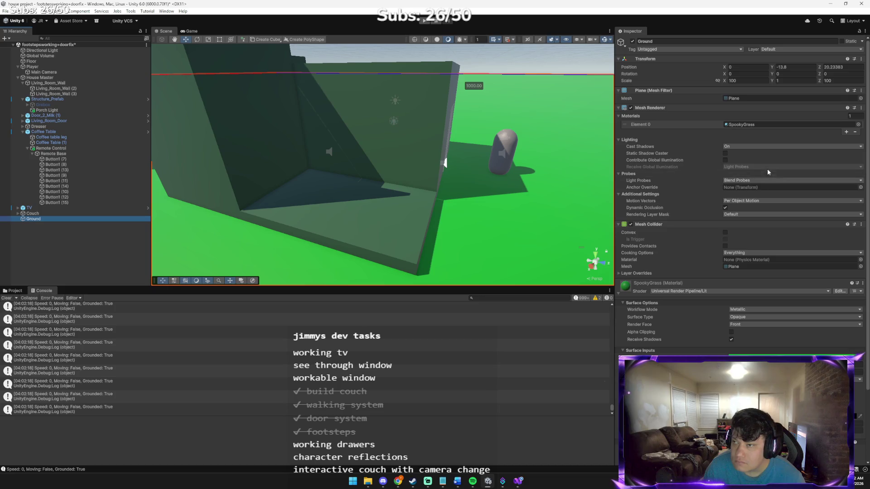
pyautogui.click(816, 49)
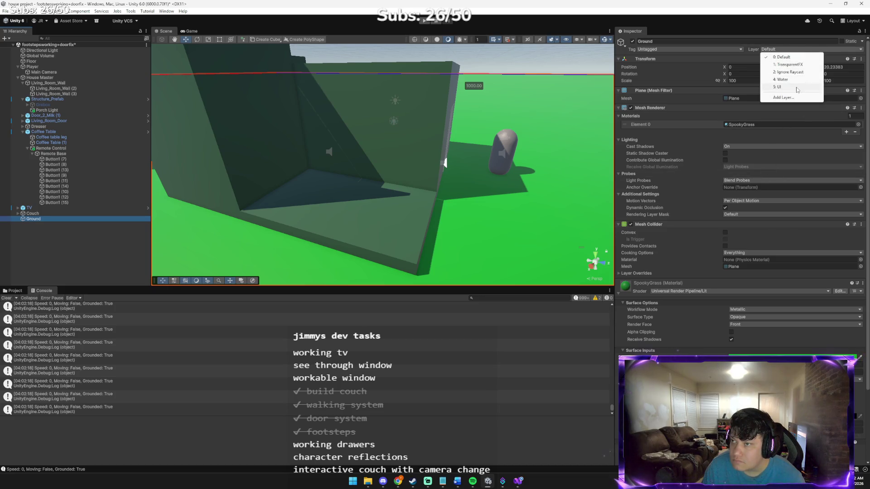
pyautogui.click(797, 73)
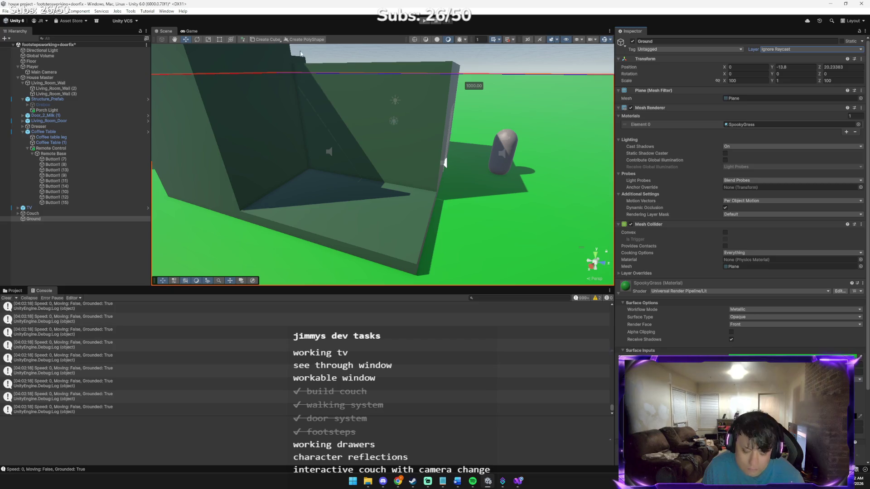
pyautogui.click(423, 21)
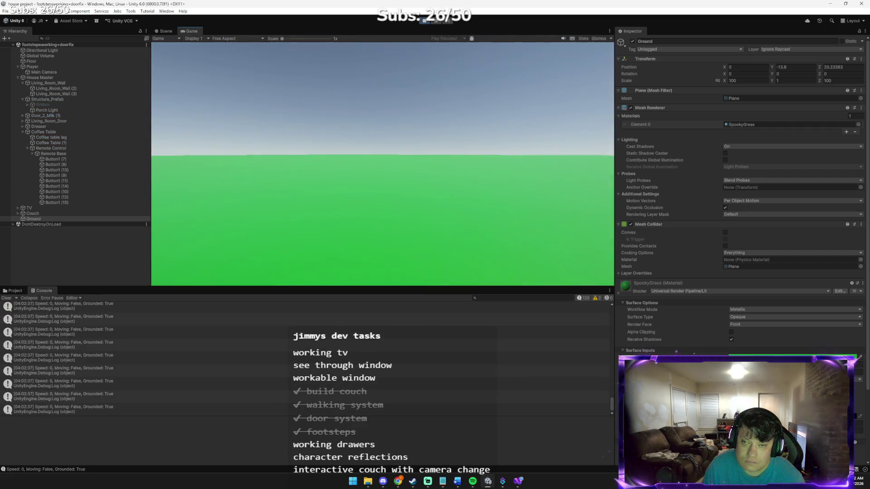
# Walk through the door to the coffee table, aim at the remote, step back, and exit Play mode.
pyautogui.press('w')
pyautogui.press('w')
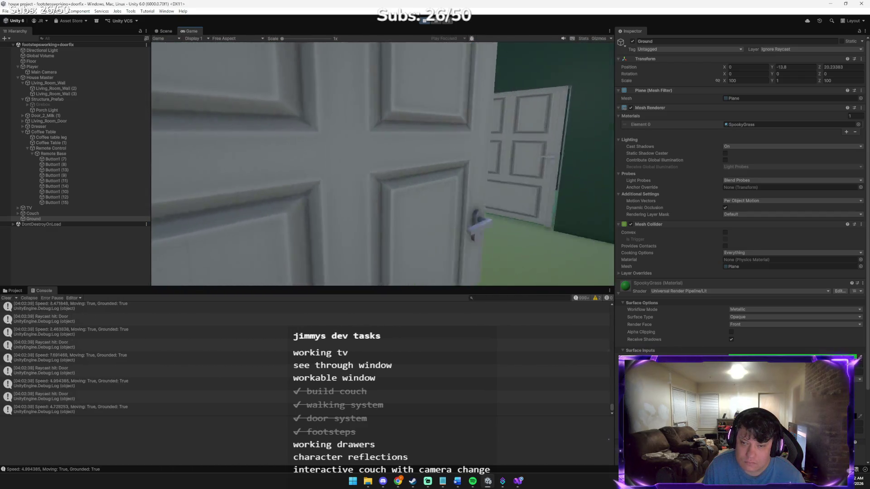
pyautogui.press('w')
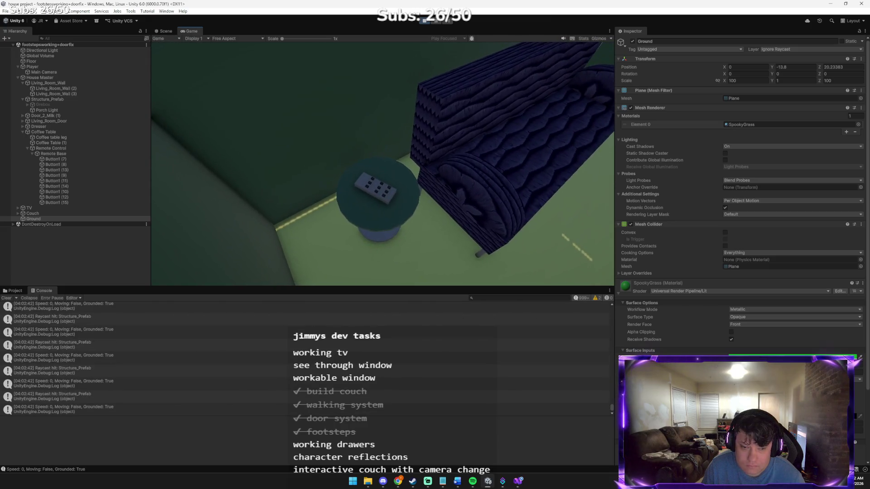
pyautogui.press('e')
pyautogui.press('e')
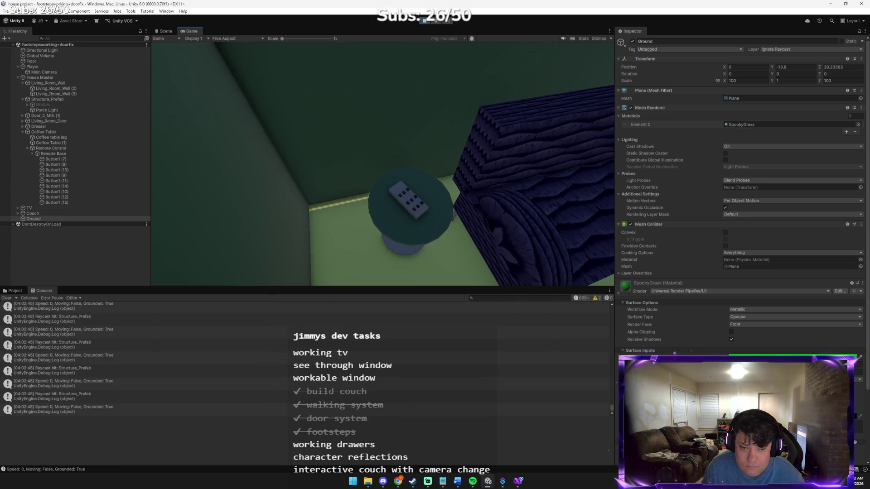
pyautogui.press('s')
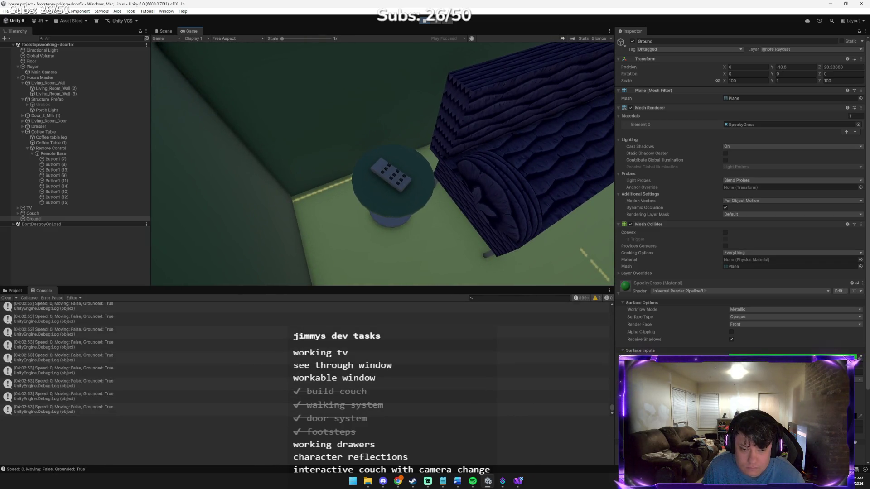
pyautogui.hotkey('ctrl', 'p')
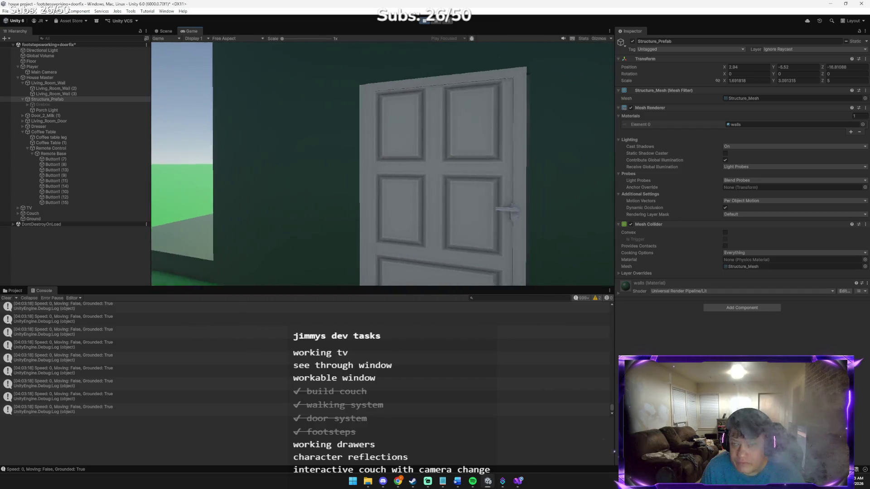
# Walk into the living room in Play mode, then start telling Claude the raycast stopped hitting anything.
pyautogui.press('w')
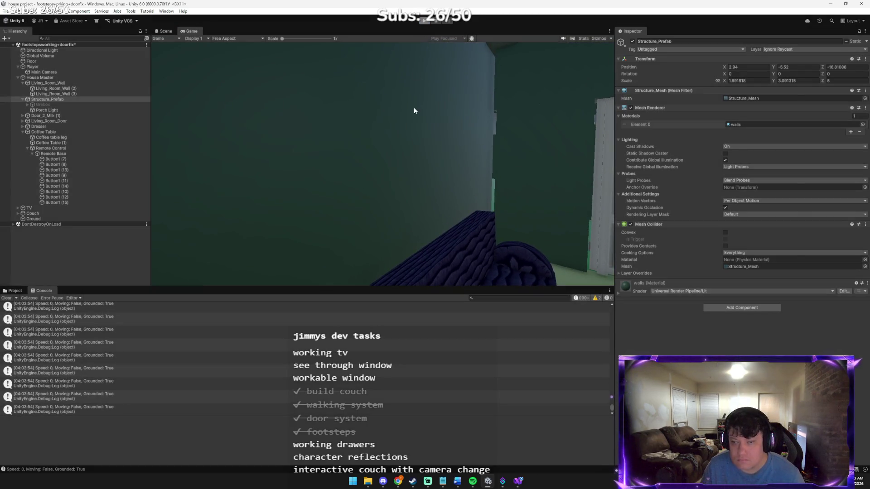
pyautogui.hotkey('alt', 'Tab')
pyautogui.write('NOW ITS NOT EVEN HITTING AFTER I IGNORED THE STU')
# Finish and send the report that ignoring Structure_Prefab stopped all raycast hits, then return to Unity.
pyautogui.press('BackSpace')
pyautogui.write('R')
pyautogui.write('T')
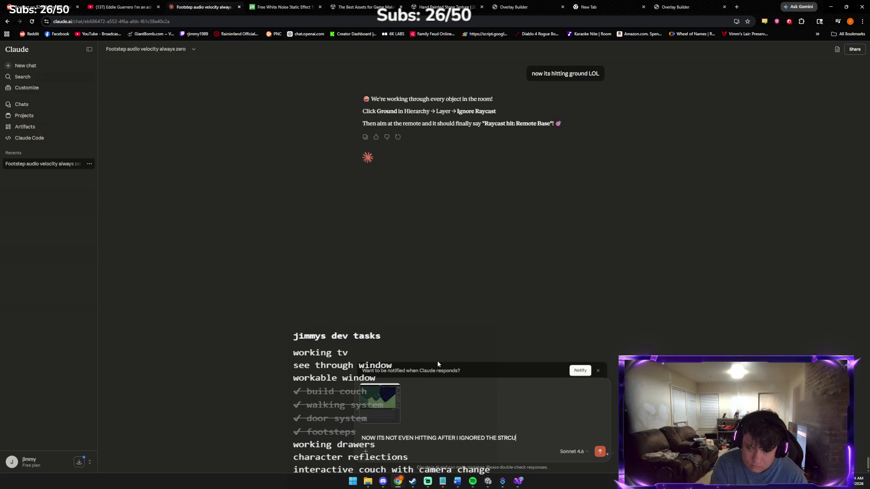
pyautogui.press('BackSpace')
pyautogui.write('UCRED PREFAB')
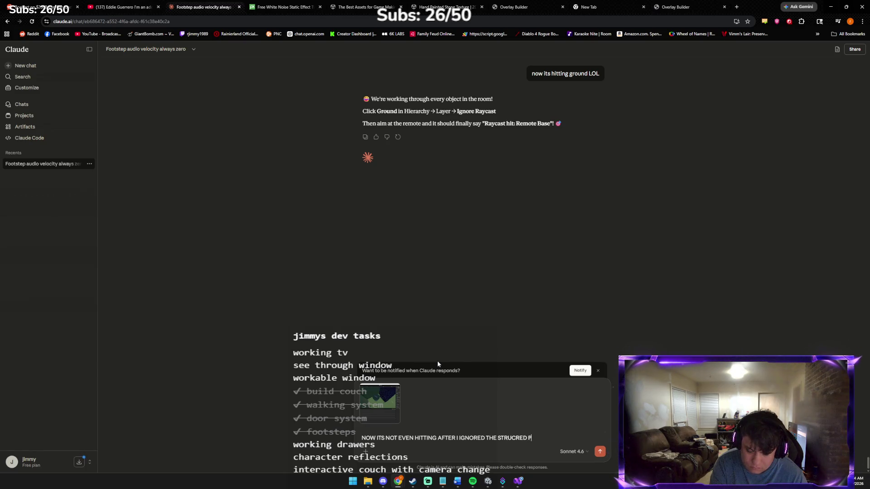
pyautogui.write(' OH WAIT SHOLD')
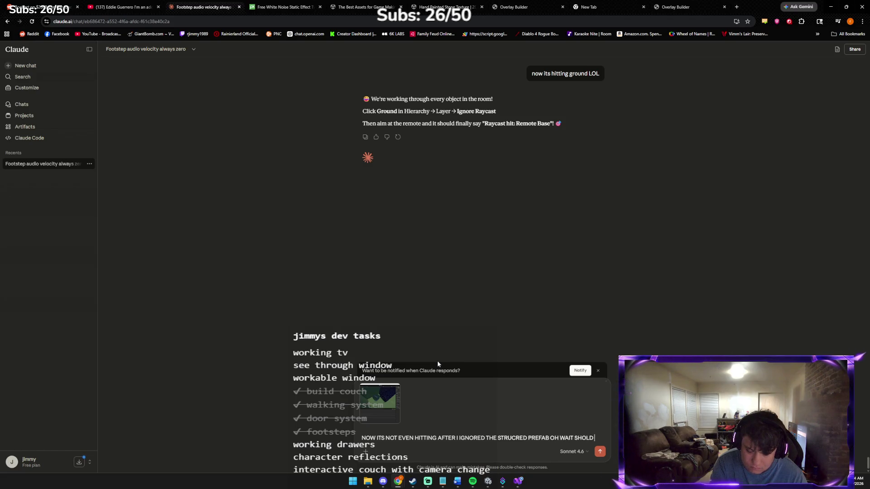
pyautogui.write(' I HAVE D')
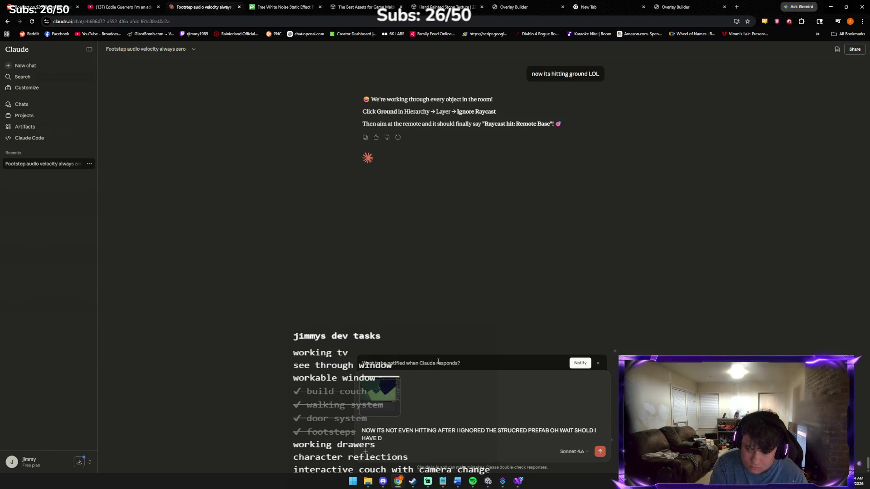
pyautogui.write('OWSE MASTER')
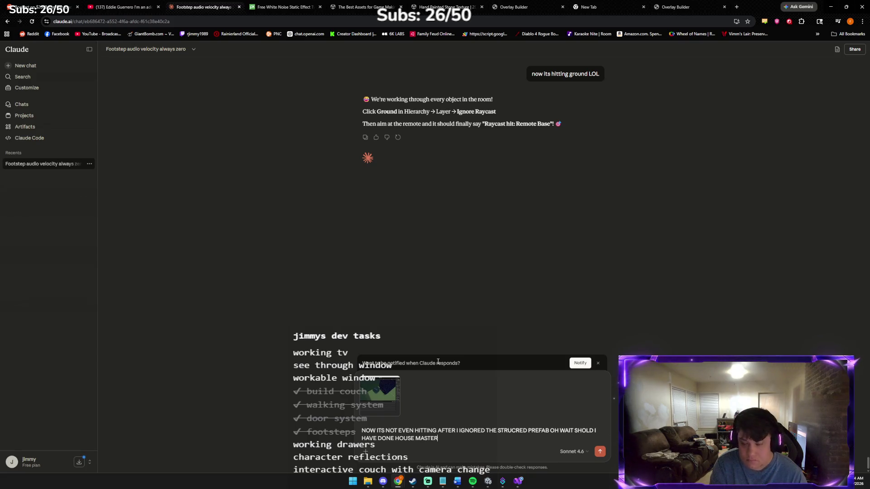
pyautogui.press('Return')
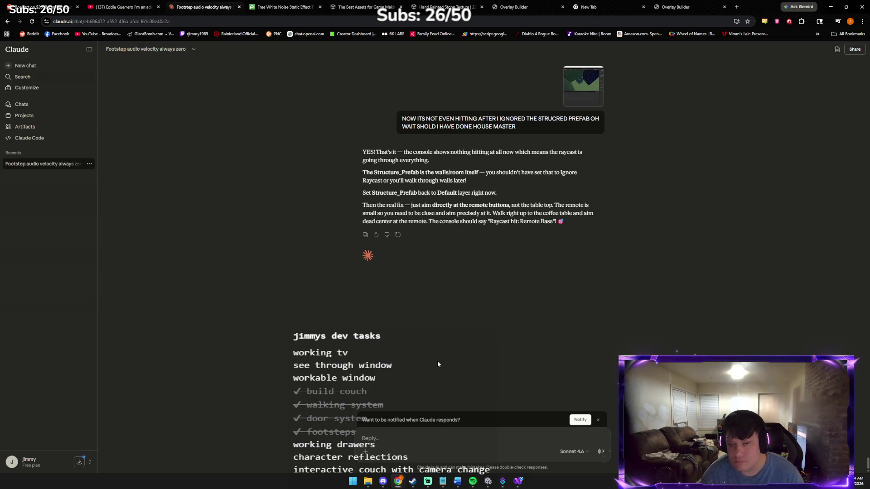
pyautogui.hotkey('alt', 'Tab')
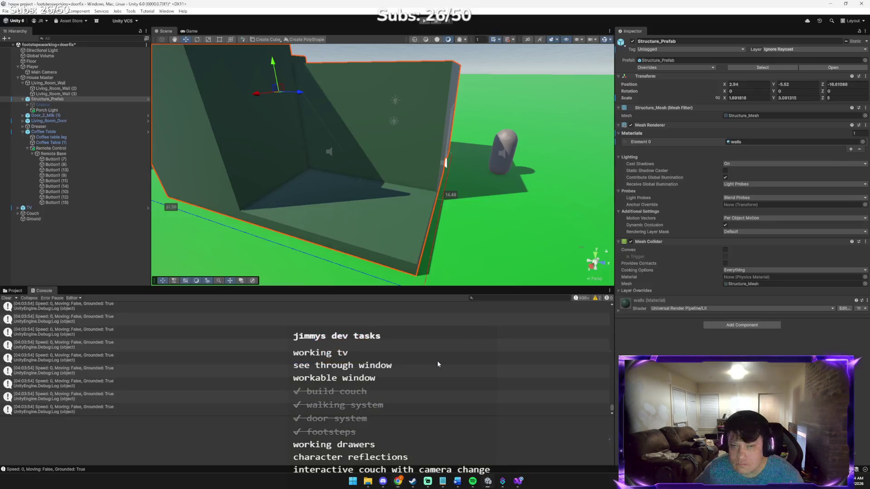
# Set Structure_Prefab and all its children back to the Default layer, then switch to Claude.
pyautogui.click(798, 50)
pyautogui.click(786, 58)
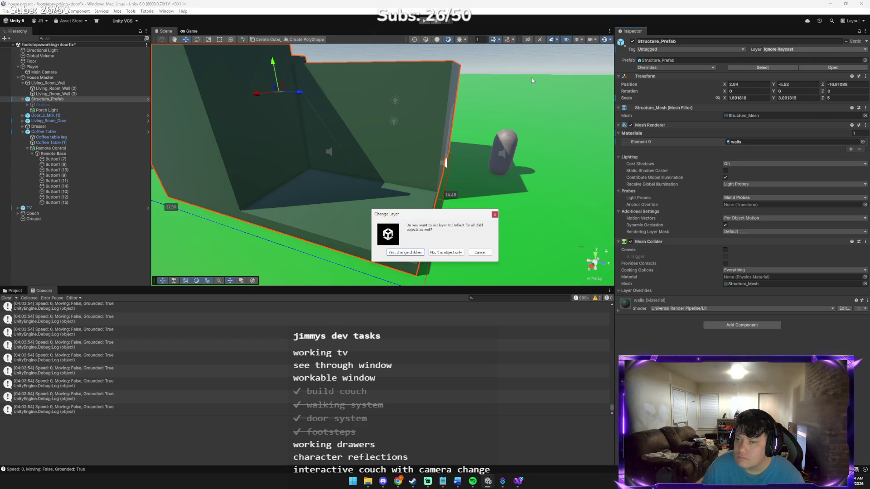
pyautogui.click(406, 253)
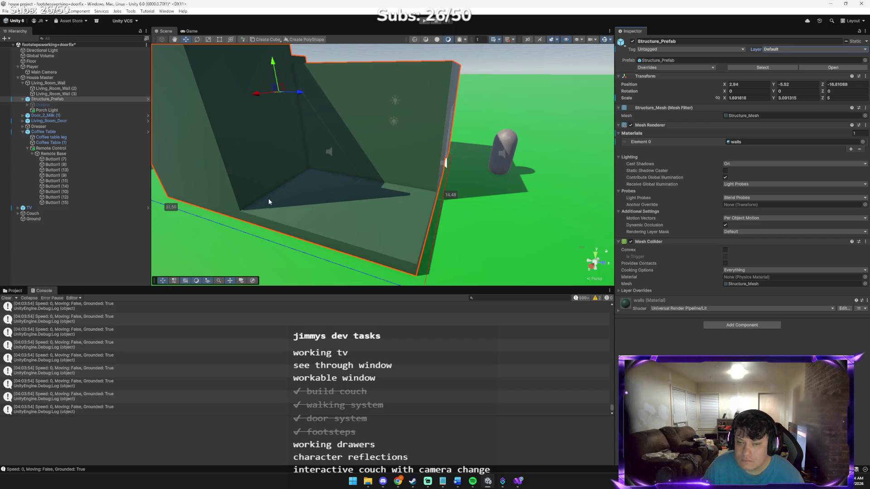
pyautogui.hotkey('alt', 'Tab')
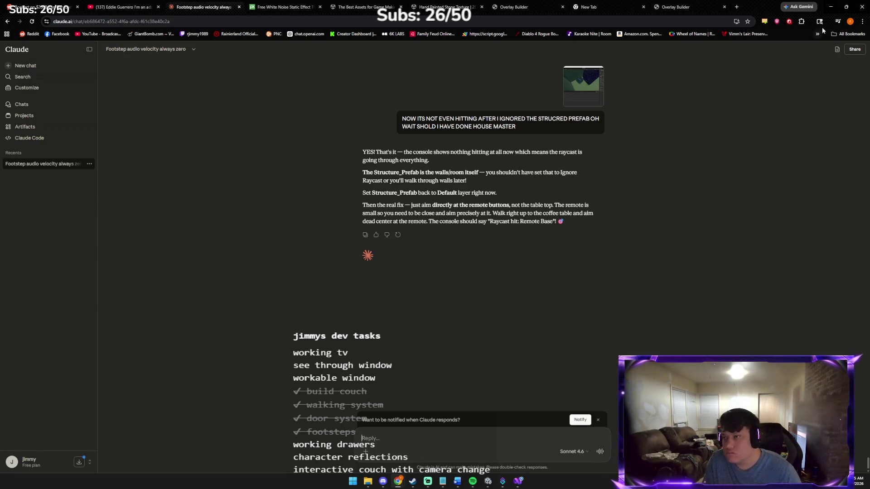
# Start Play mode and walk through the doorway to the coffee table, aiming at the remote.
pyautogui.click(831, 7)
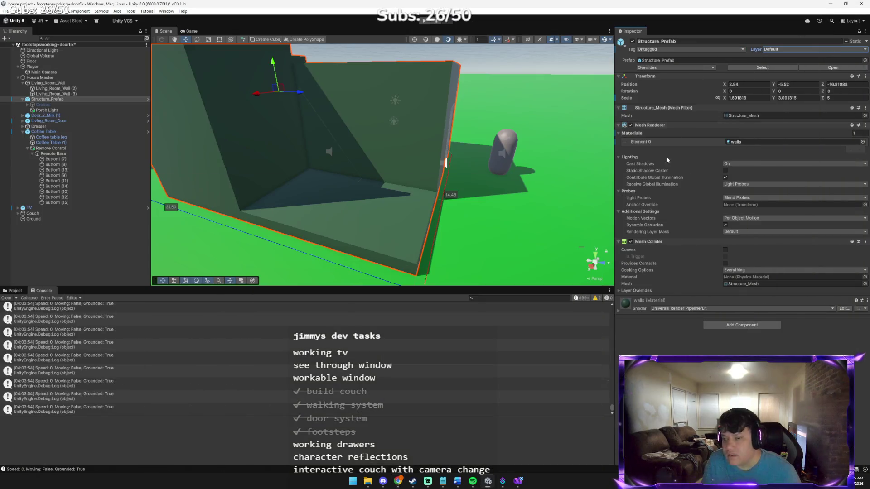
pyautogui.click(428, 22)
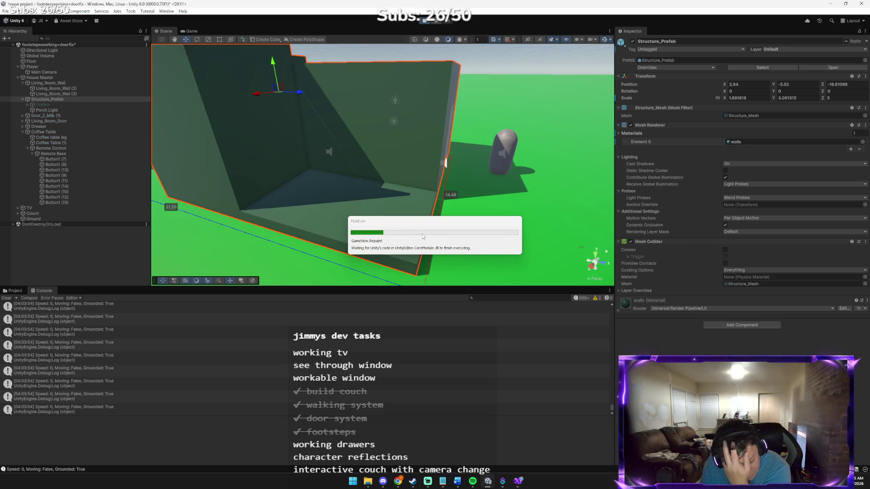
pyautogui.press('w')
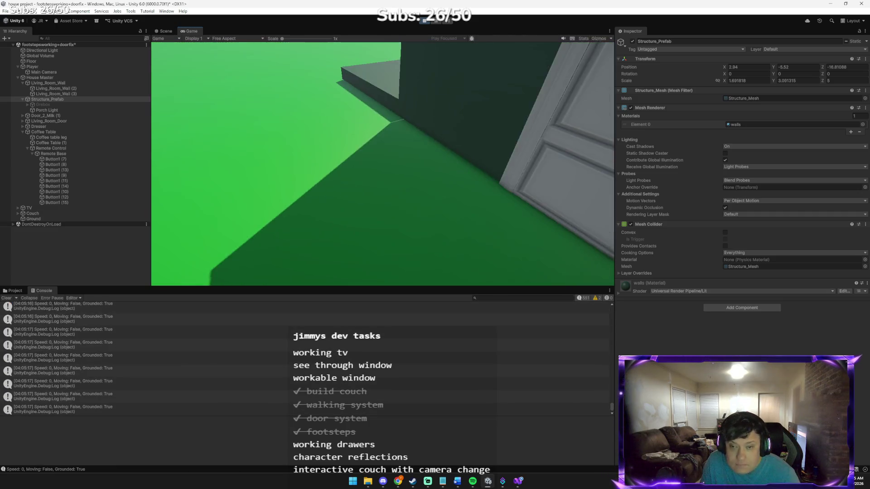
pyautogui.press('w')
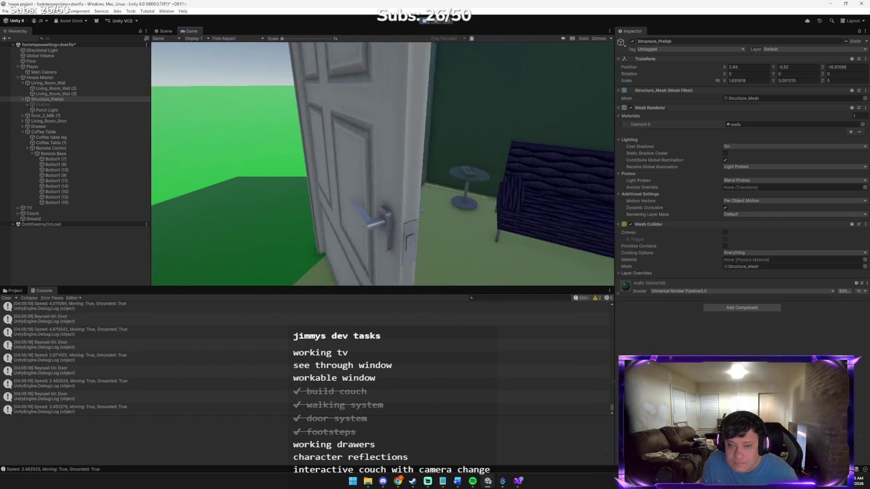
pyautogui.press('w')
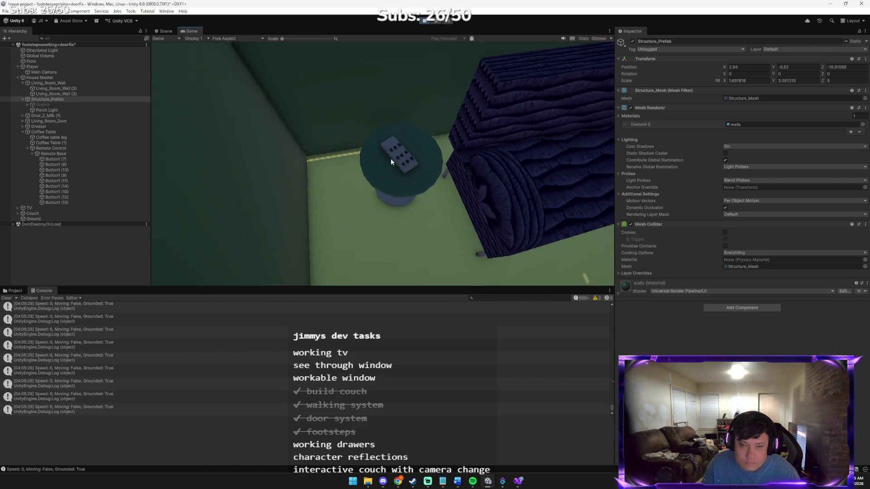
pyautogui.hotkey('alt', 'Tab')
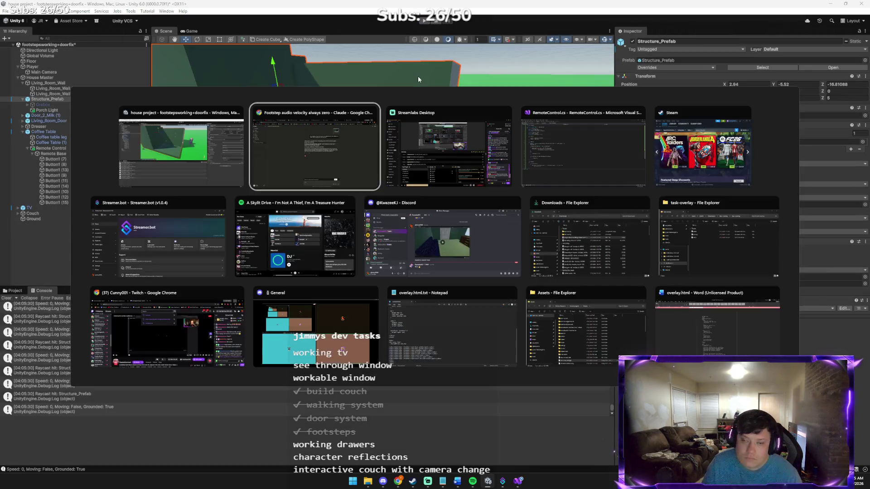
# Send Claude the failed-test screenshot and copy its rewritten distance-and-facing RemoteControl script.
pyautogui.hotkey('ctrl', 'v')
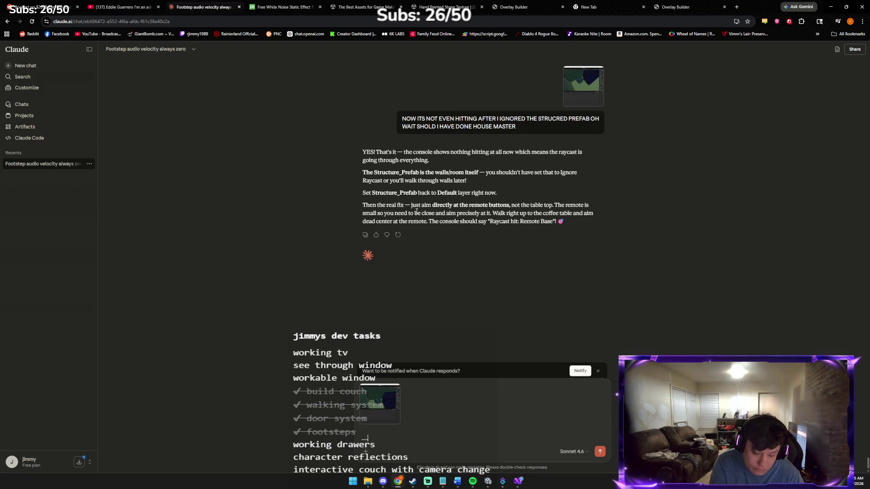
pyautogui.press('Return')
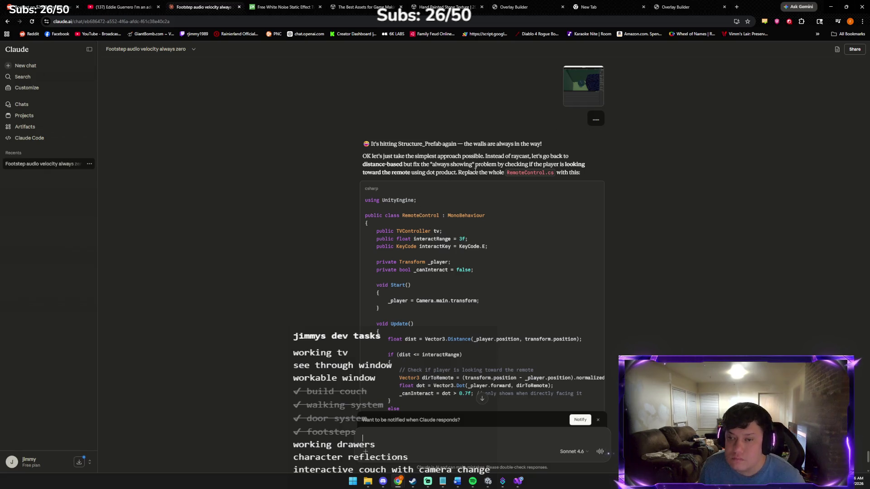
pyautogui.scroll(-2, 549, 190)
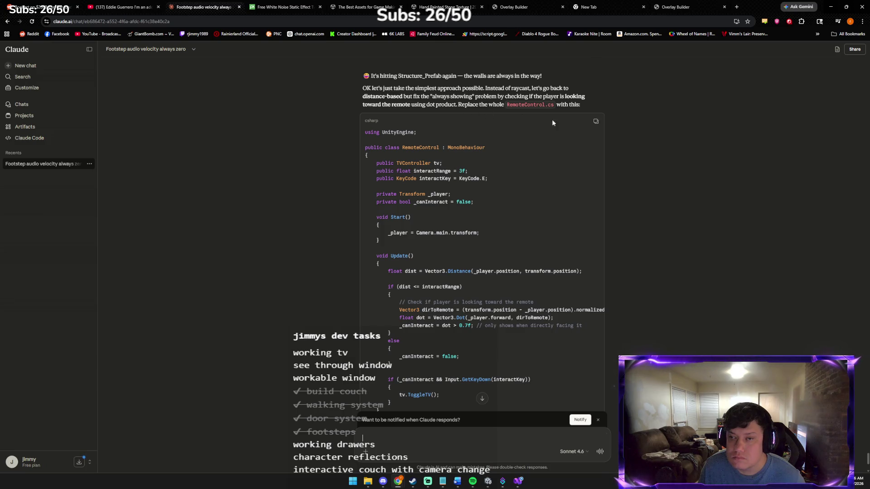
pyautogui.click(597, 122)
pyautogui.scroll(-5, 573, 201)
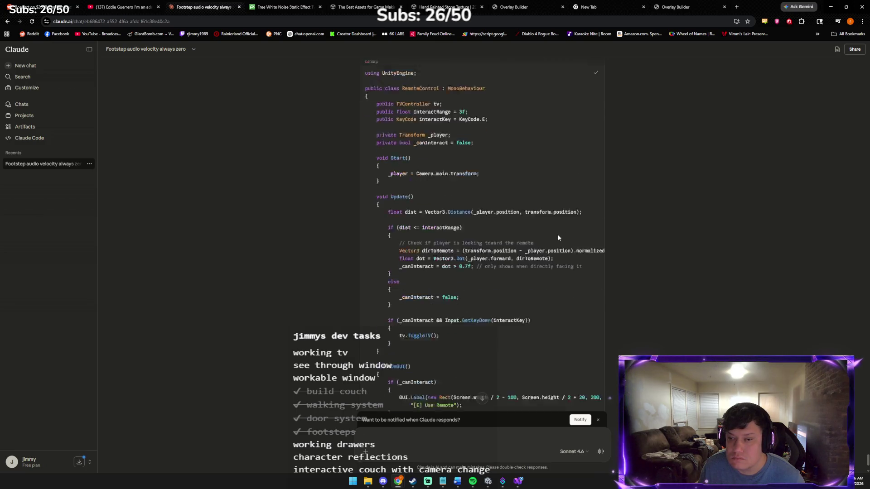
pyautogui.hotkey('alt', 'Tab')
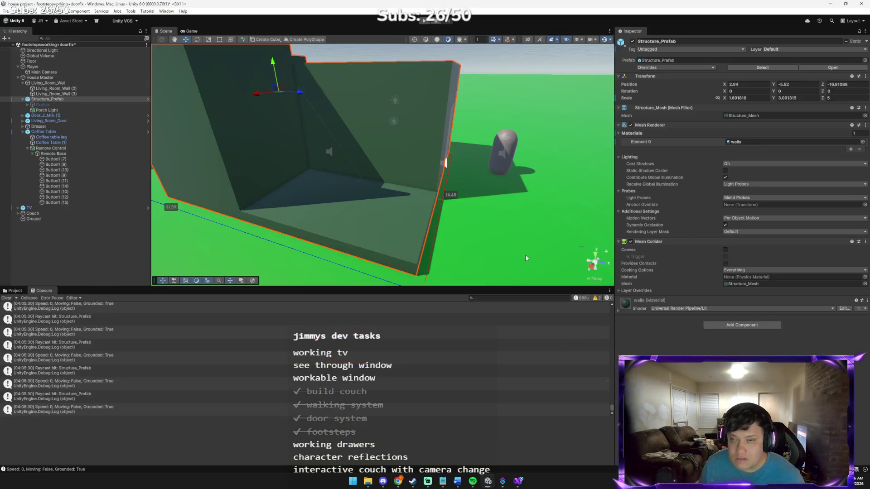
# Replace RemoteControl.cs in Visual Studio with the new distance-and-facing code, save it, and return to Unity.
pyautogui.hotkey('alt', 'Tab')
pyautogui.press('Tab')
pyautogui.press('Tab')
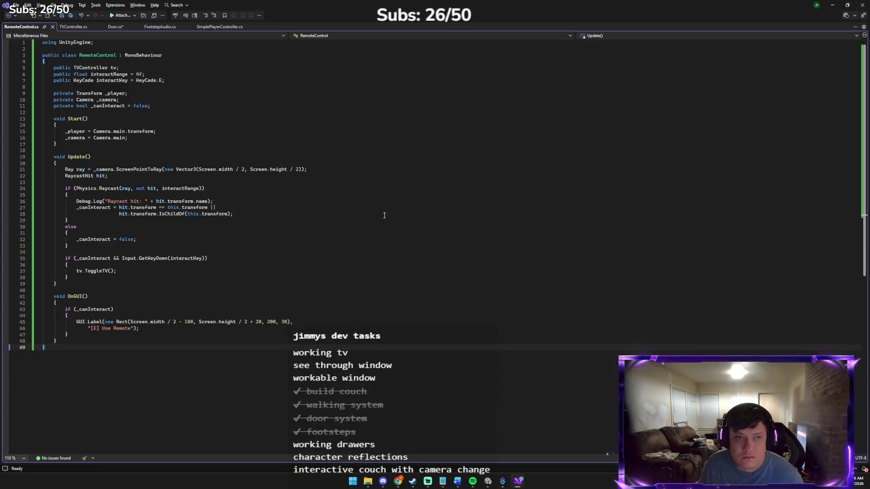
pyautogui.hotkey('ctrl', 'a')
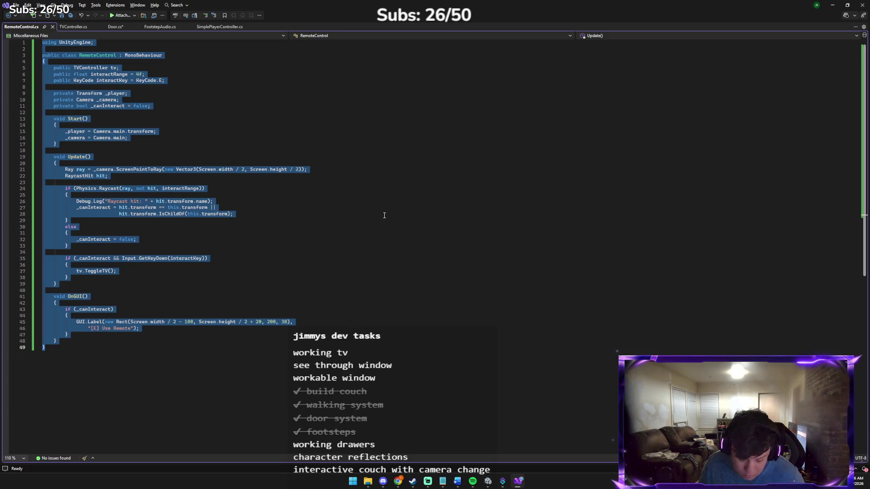
pyautogui.write('using UnityEngine;  public class RemoteControl : MonoBehaviour {     public TVController tv;     public float interactRange = 3f;     public KeyCode interactKey = KeyCode.E;      private Transform _player;     private bool _canInteract = false;      void Start()     {         _player = Camera.main.transform;     }      void Update()     {         float dist = Vector3.Distance(_player.position, transform.position);          if (dist <= interactRange)         {             // Check if player is looking toward the remote             Vector3 dirToRemote = (transform.position - _player.position).normalized;             float dot = Vector3.Dot(_player.forward, dirToRemote);             _canInteract = dot > 0.7f; // only shows when directly facing it         }         else         {             _canInteract = false;         }          if (_canInteract && Input.GetKeyDown(interactKey))         {             tv.ToggleTV();         }     }      void OnGUI()     {         if (_canInteract)         {             GUI.Label(new Rect(Screen.width / 2 - 100, Screen.height / 2 + 20, 200, 30),                 "[E] Use Remote");         }     } }')
pyautogui.hotkey('ctrl', 's')
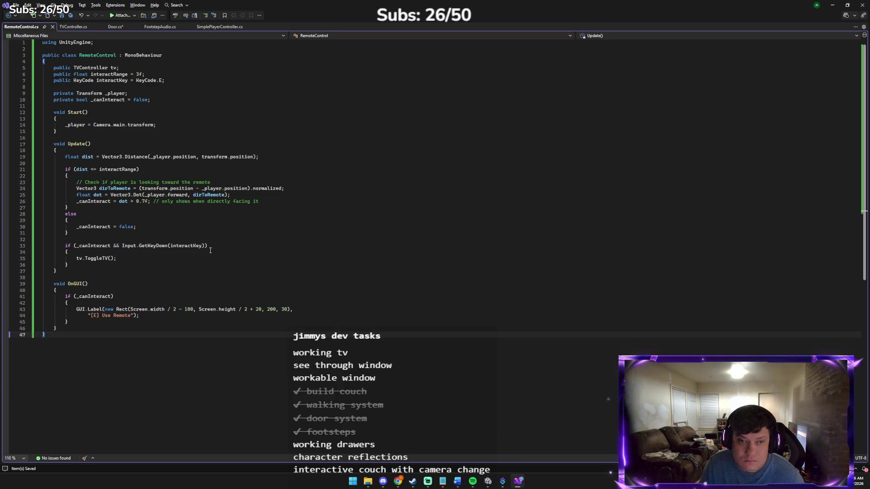
pyautogui.click(488, 481)
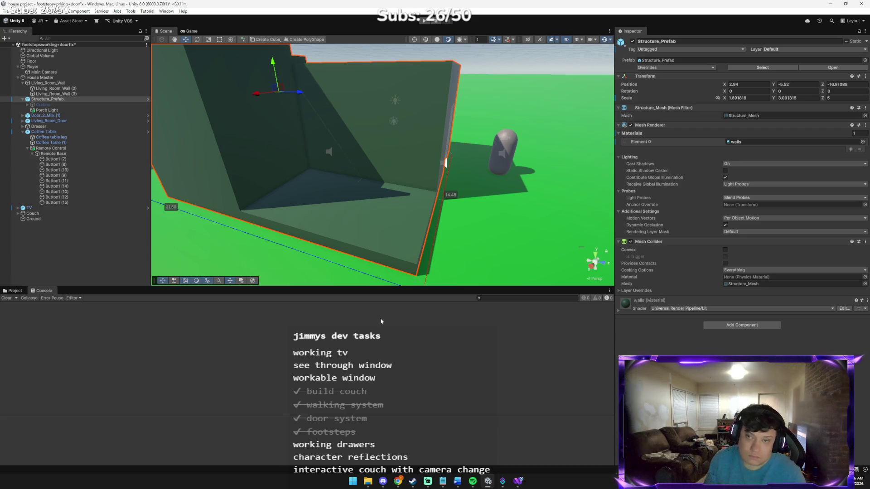
# Play the game and walk to the coffee table facing the remote until '[E] Use Remote' appears.
pyautogui.click(420, 21)
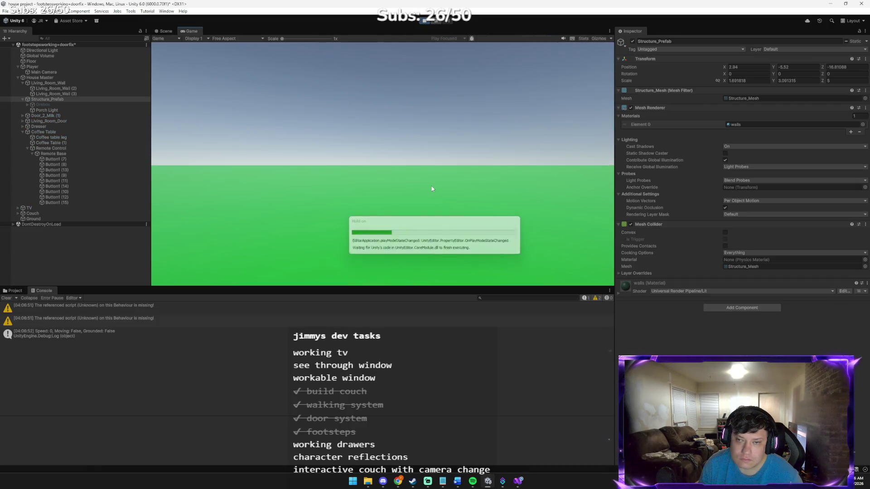
pyautogui.press('w')
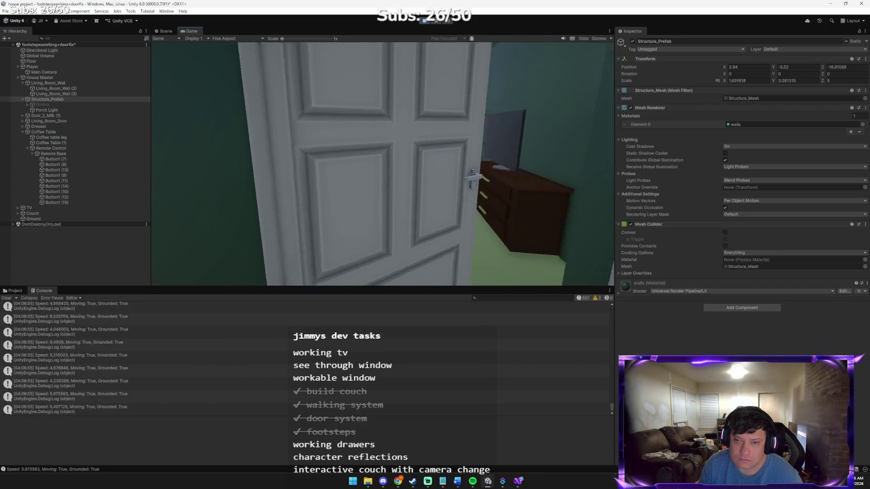
pyautogui.press('w')
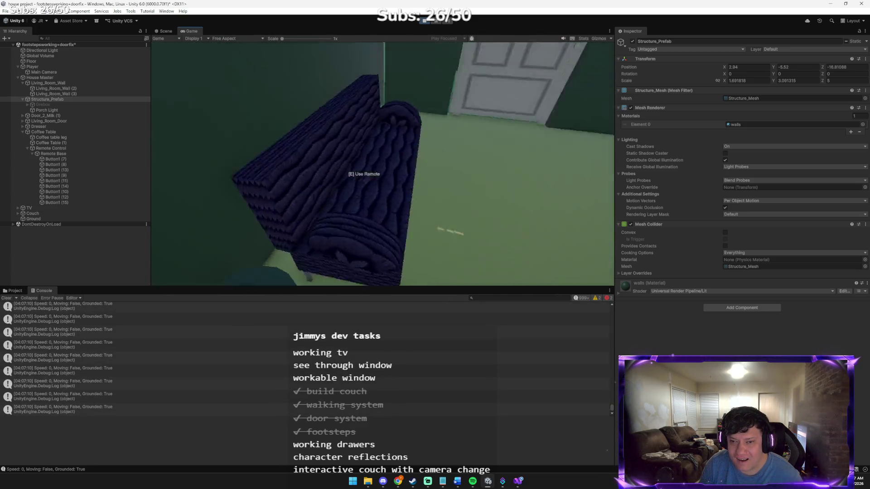
pyautogui.moveTo(434, 174)
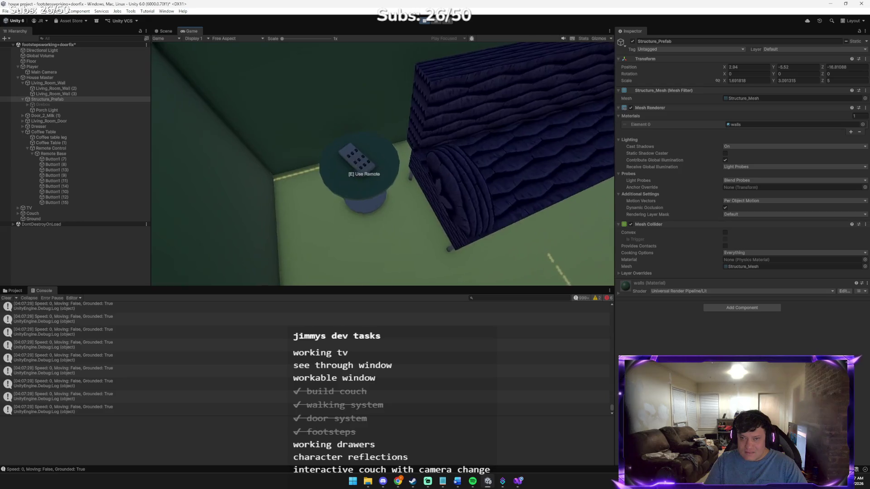
# Check the Use Remote prompt from different angles around the room, then stop play mode.
pyautogui.moveTo(383, 164)
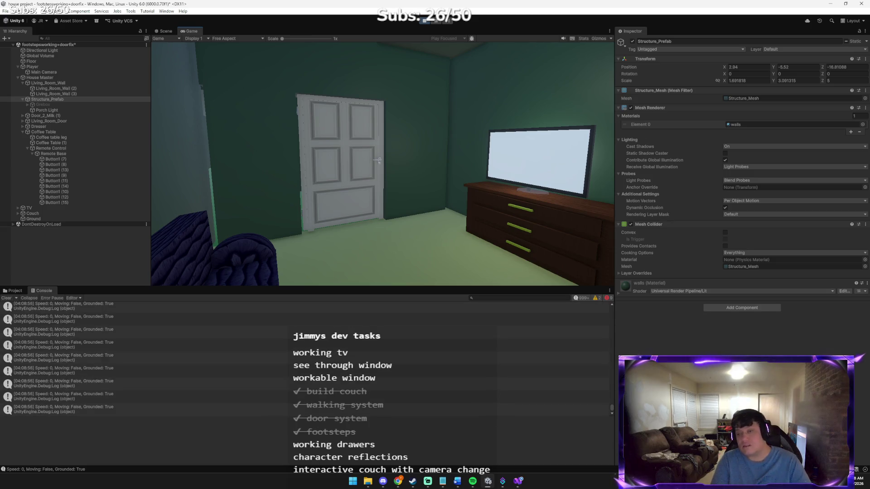
pyautogui.moveTo(383, 164)
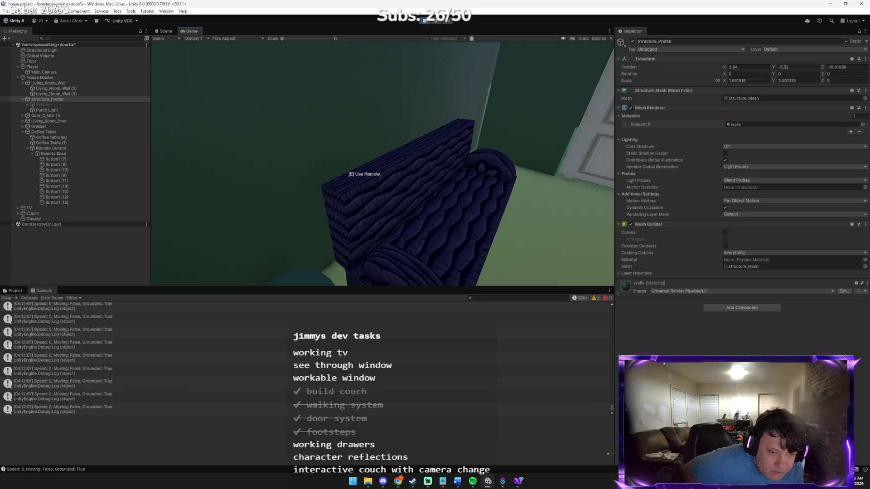
pyautogui.moveTo(383, 165)
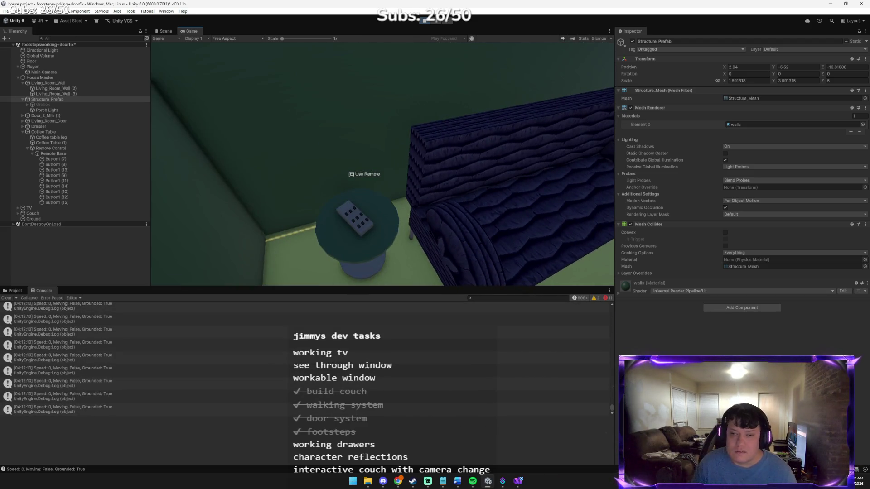
pyautogui.moveTo(418, 81)
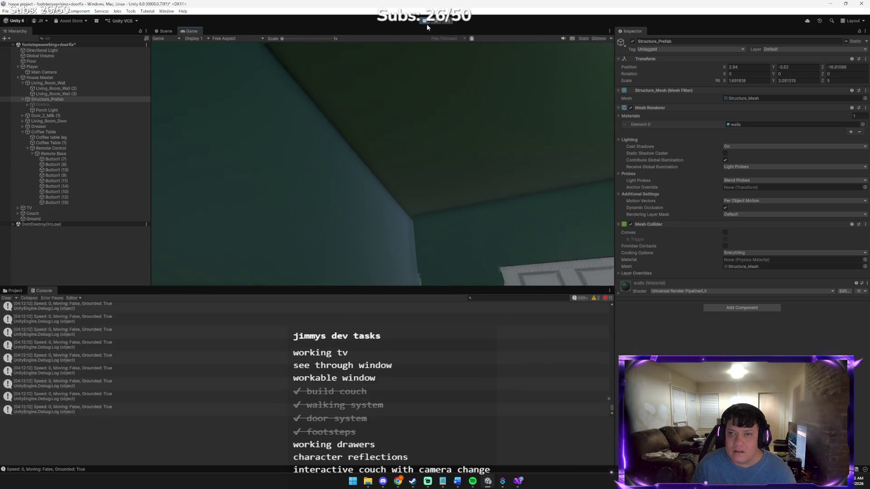
pyautogui.click(426, 21)
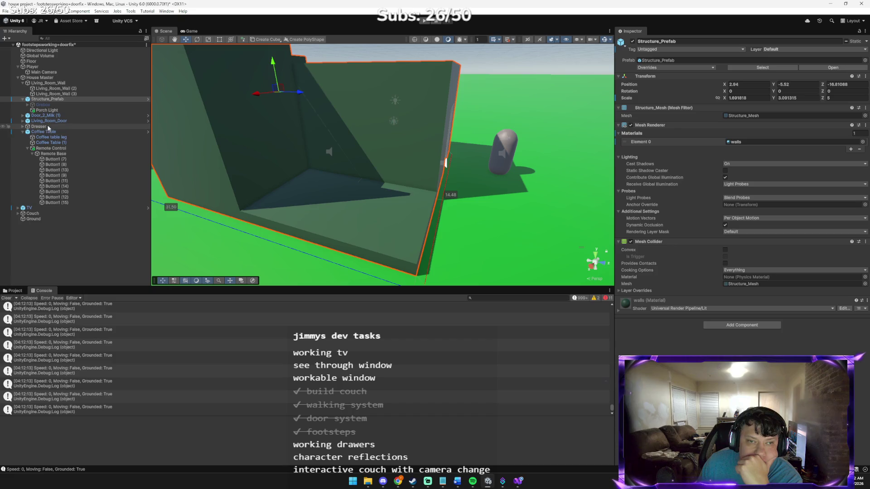
# Change Remote Base's Interact Range from 5 to 3 and start Play mode.
pyautogui.click(53, 153)
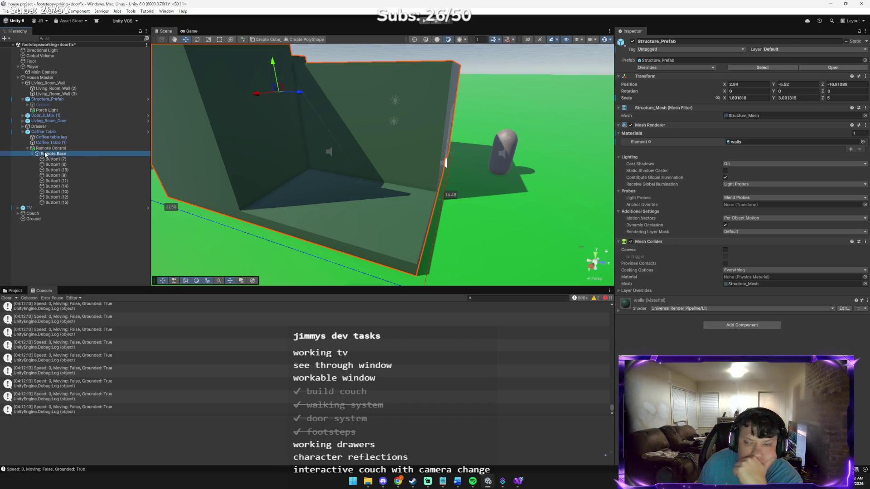
pyautogui.click(746, 306)
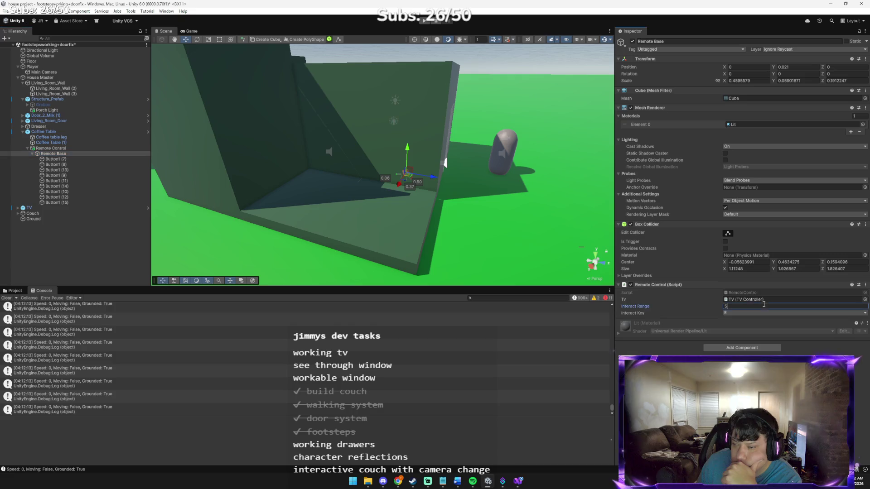
pyautogui.write('3')
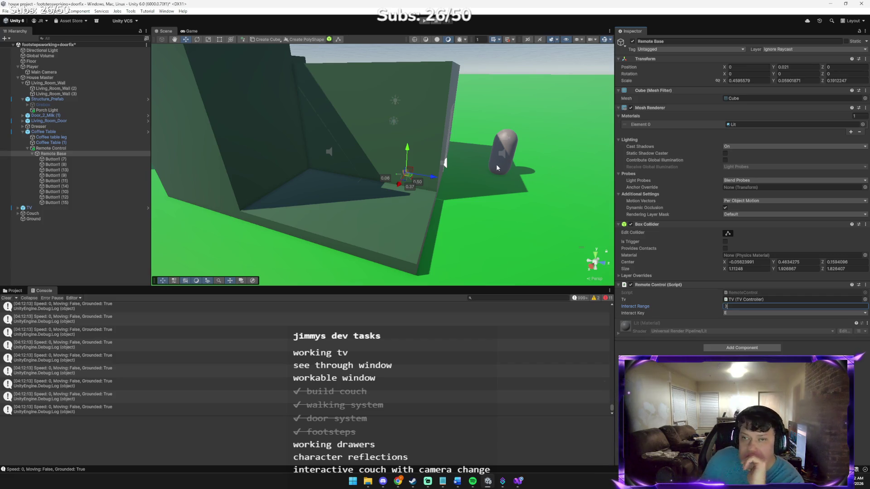
pyautogui.click(421, 22)
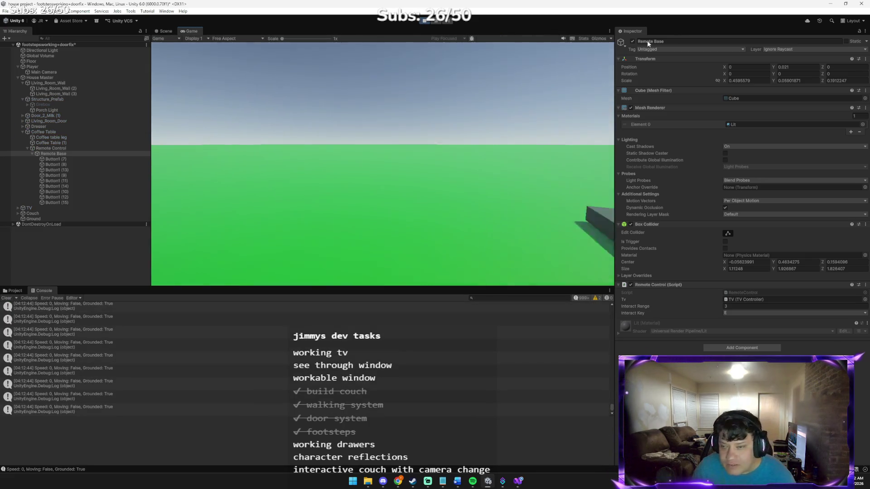
# Walk through the doorway to the coffee table to check the range-3 prompt, then stop the game.
pyautogui.click(478, 94)
pyautogui.press('w')
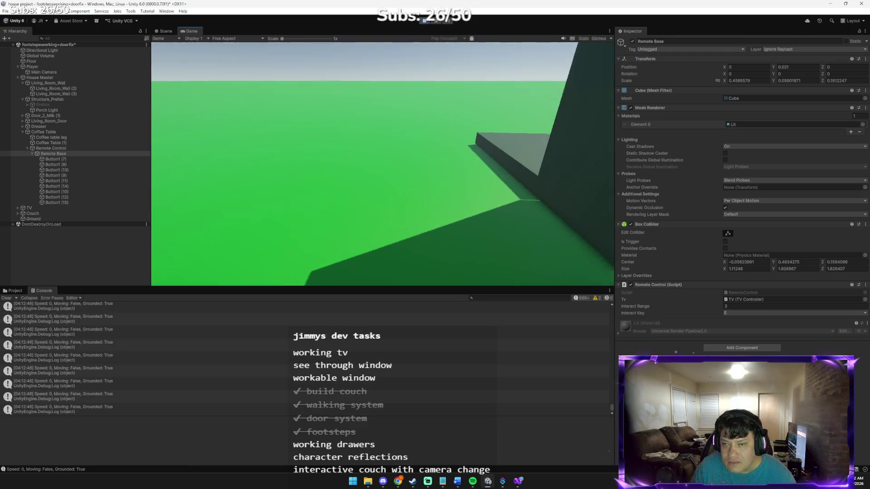
pyautogui.press('w')
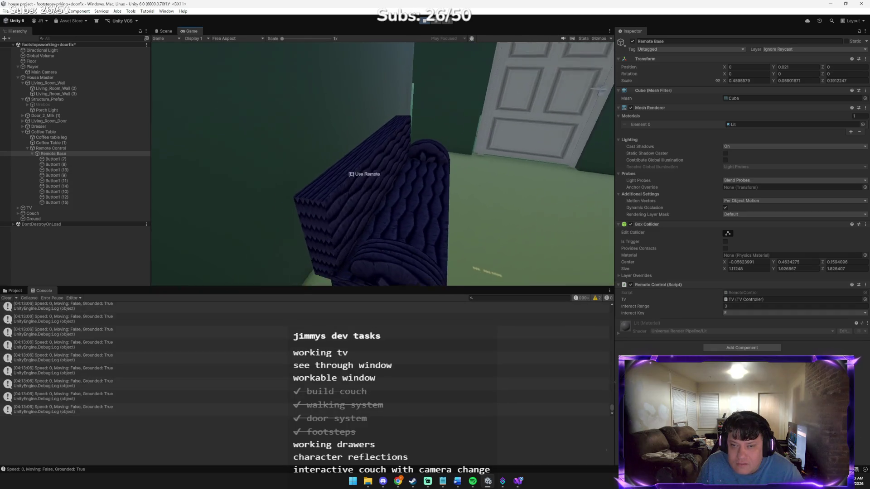
pyautogui.click(430, 22)
# Lower the remote's Interact Range from 3 to 1 and run the game again.
pyautogui.click(738, 306)
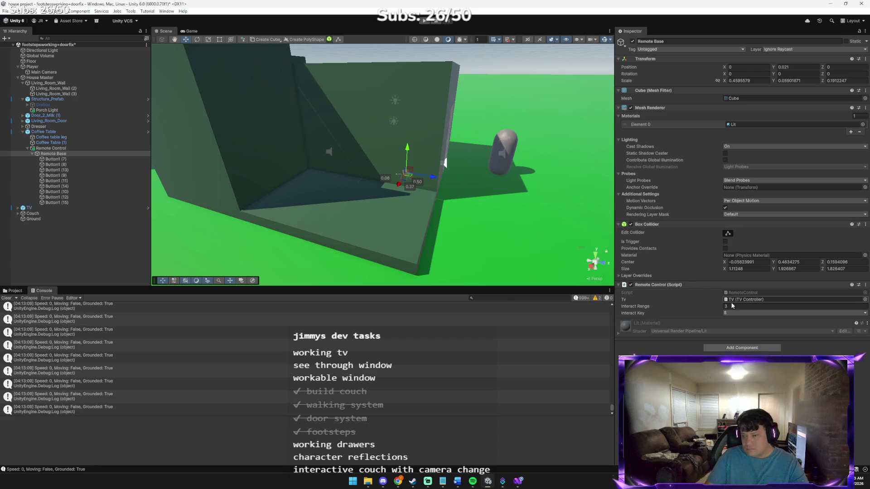
pyautogui.write('1')
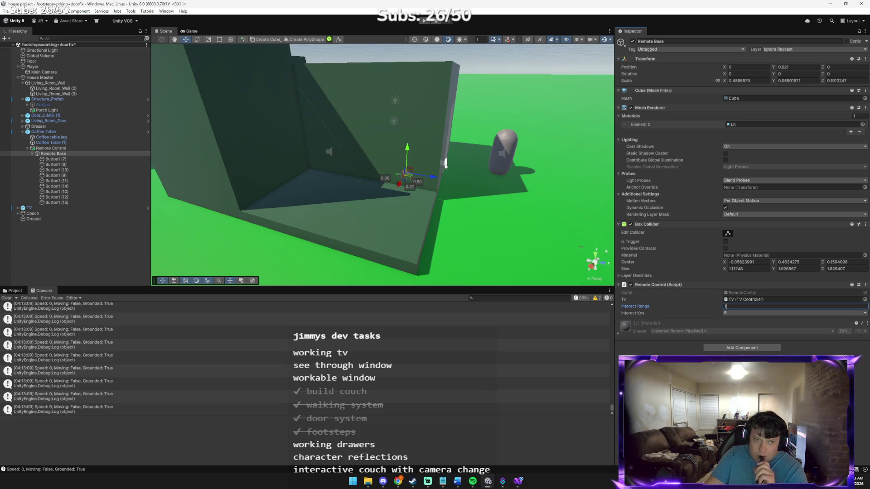
pyautogui.click(423, 22)
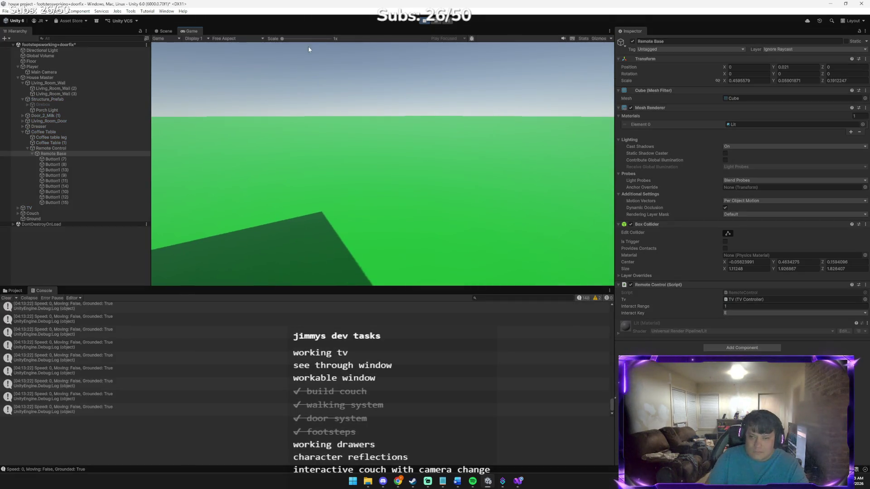
# Walk through the doorway to the side table and look at the remote at range 1, then stop the game.
pyautogui.press('w')
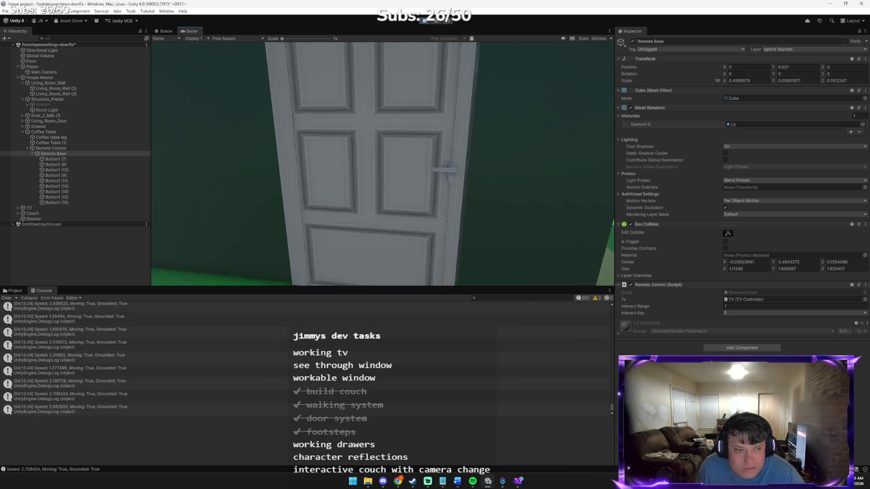
pyautogui.press('w')
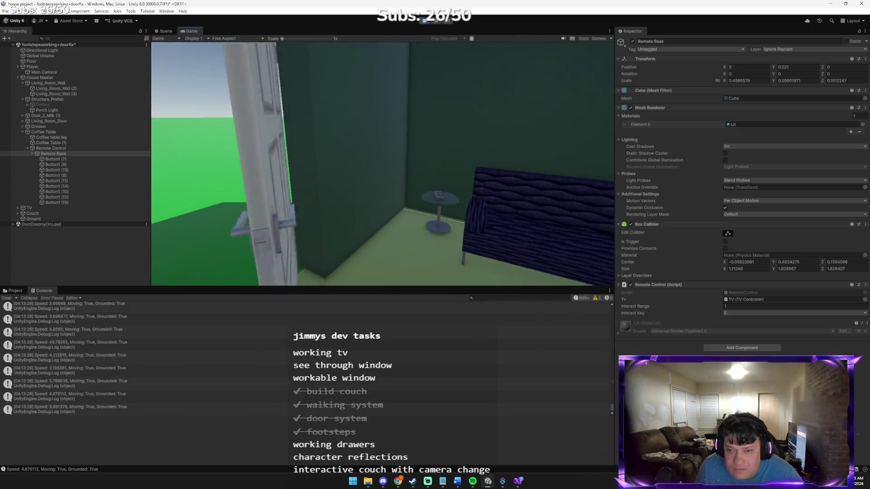
pyautogui.press('w')
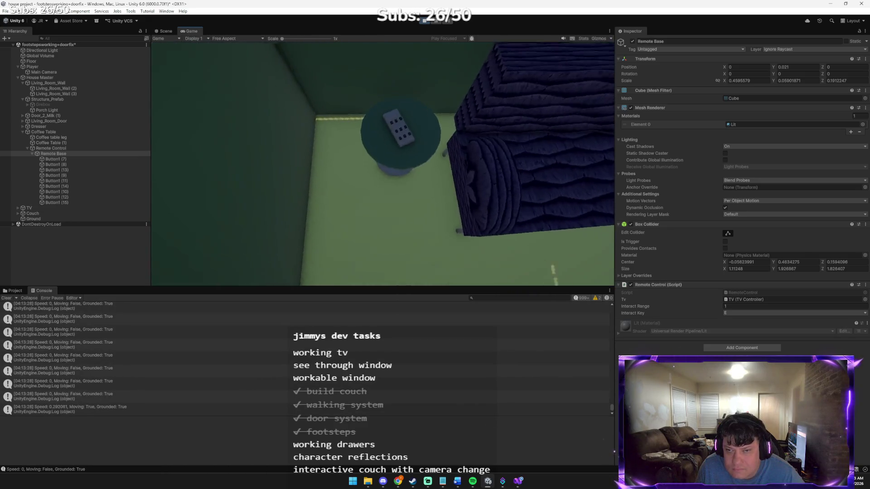
pyautogui.moveTo(383, 164)
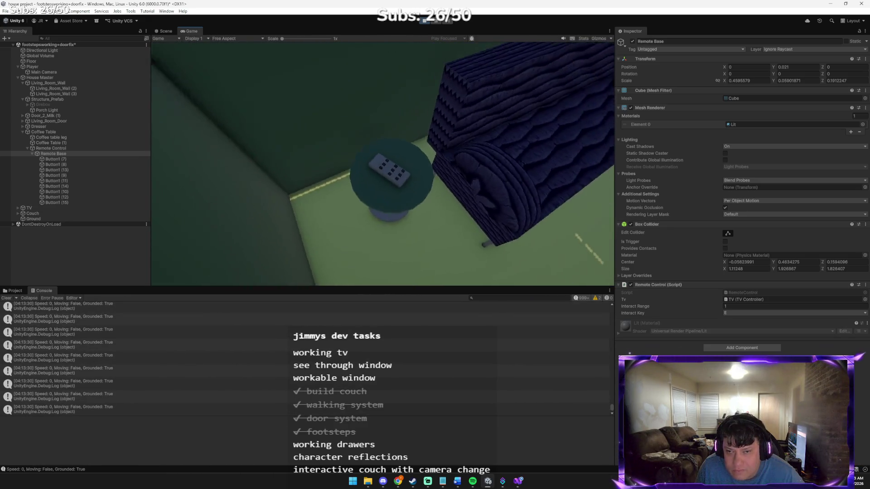
pyautogui.press('w')
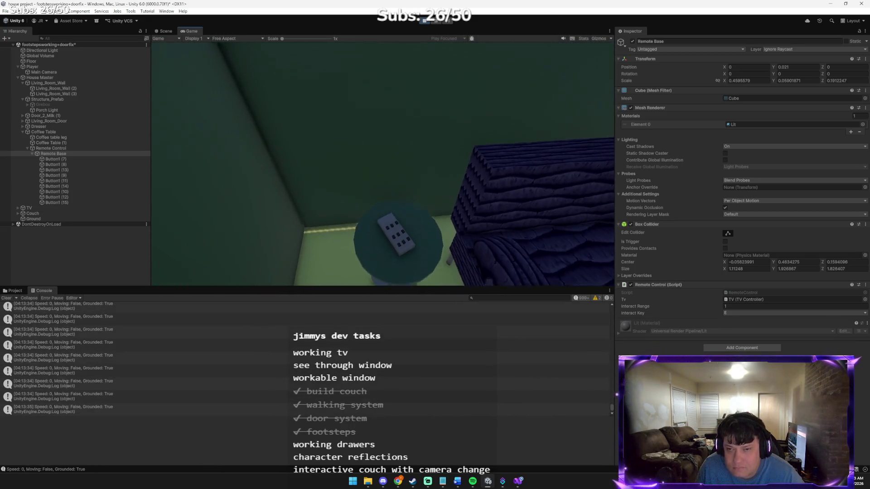
pyautogui.hotkey('ctrl', 'p')
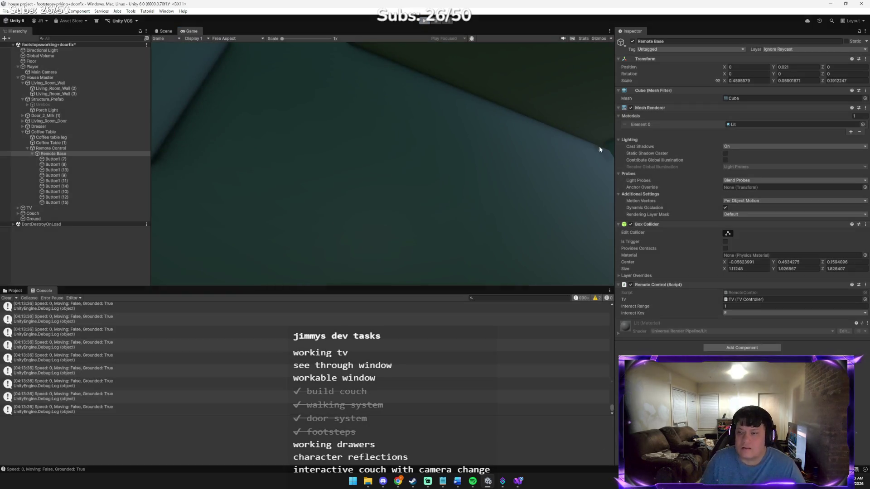
pyautogui.click(741, 307)
pyautogui.write('2')
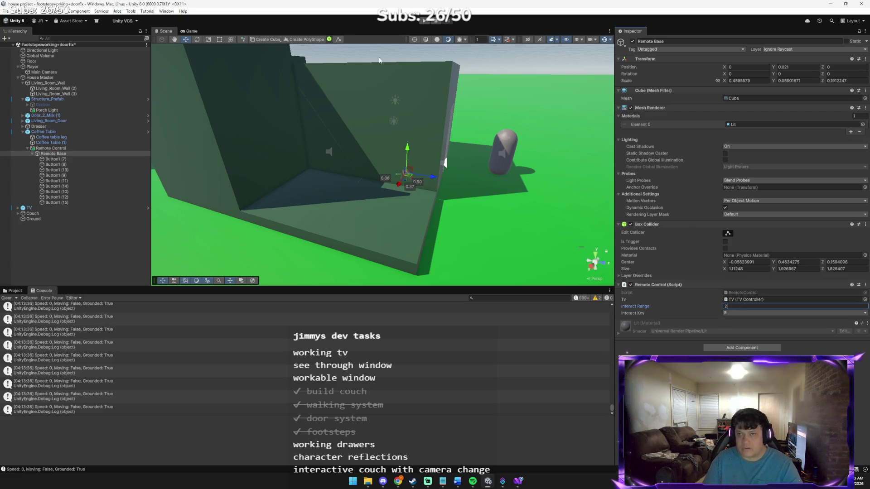
# Playtest walking past the door and back toward the couch, then restore Interact Range to 3 and replay.
pyautogui.hotkey('ctrl', 'p')
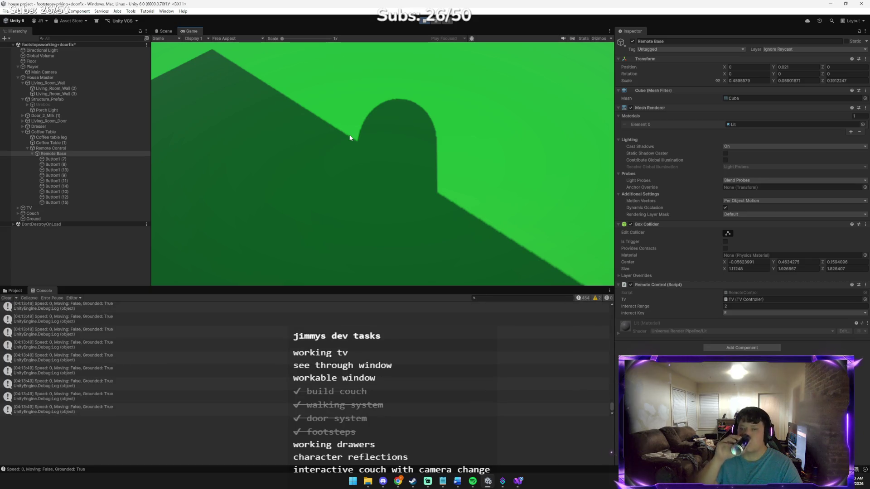
pyautogui.click(350, 138)
pyautogui.press('w')
pyautogui.press('w')
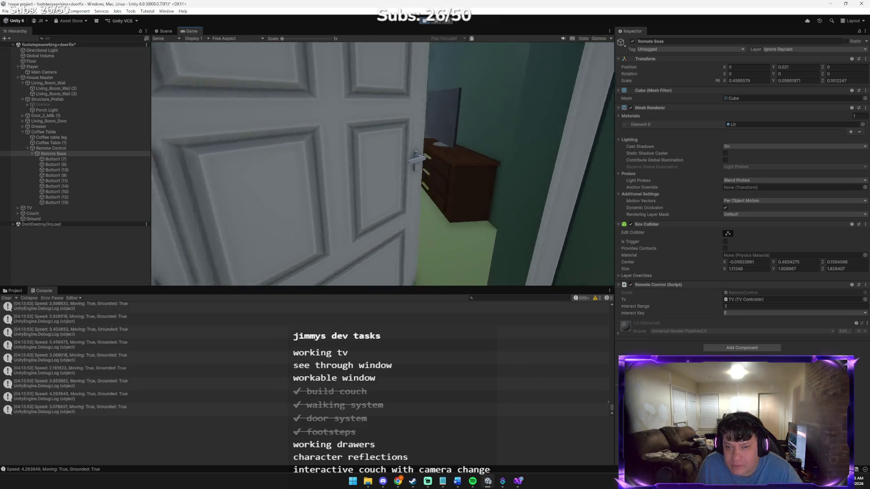
pyautogui.press('w')
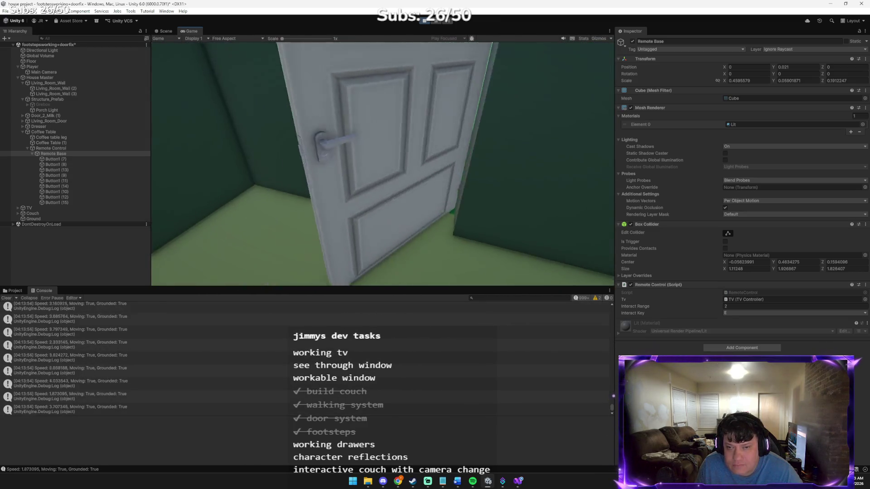
pyautogui.press('w')
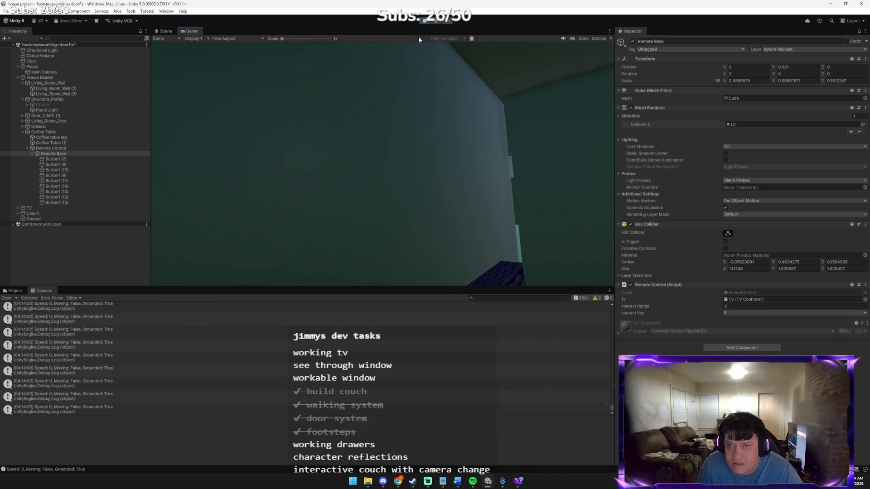
pyautogui.click(423, 21)
pyautogui.click(738, 300)
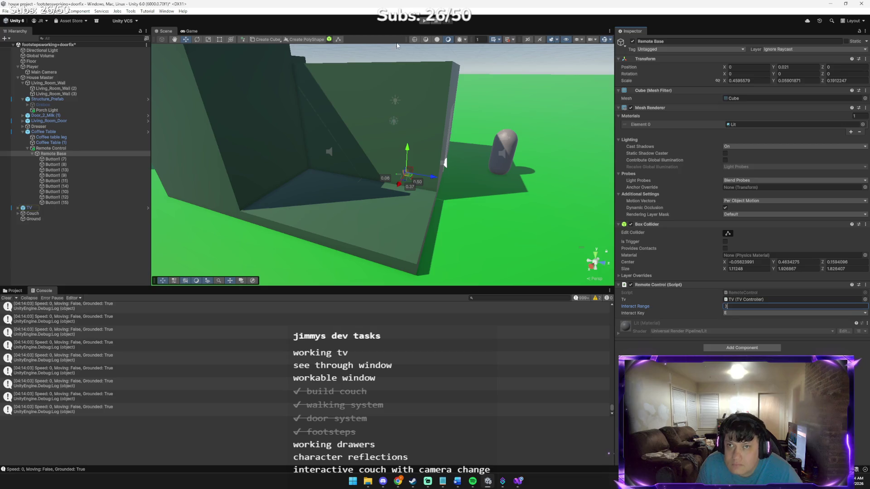
pyautogui.click(420, 22)
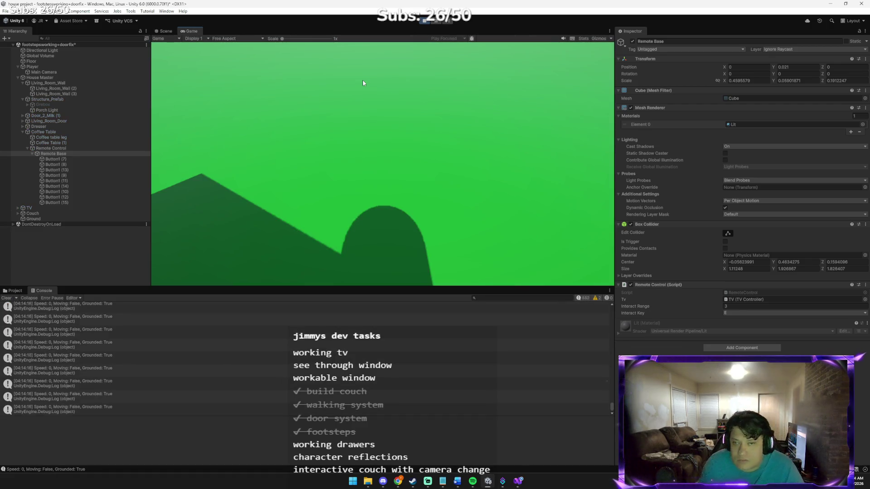
# Walk through the doorway past the dresser and TV to the remote on the coffee table.
pyautogui.press('w')
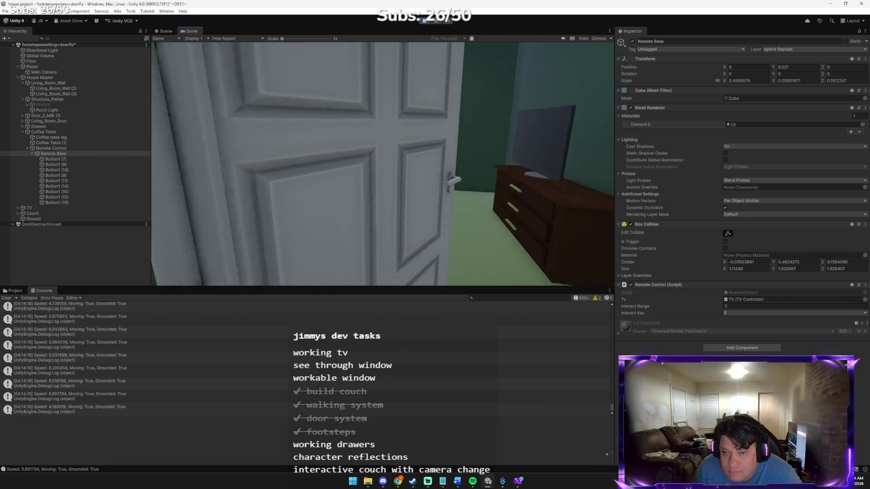
pyautogui.press('w')
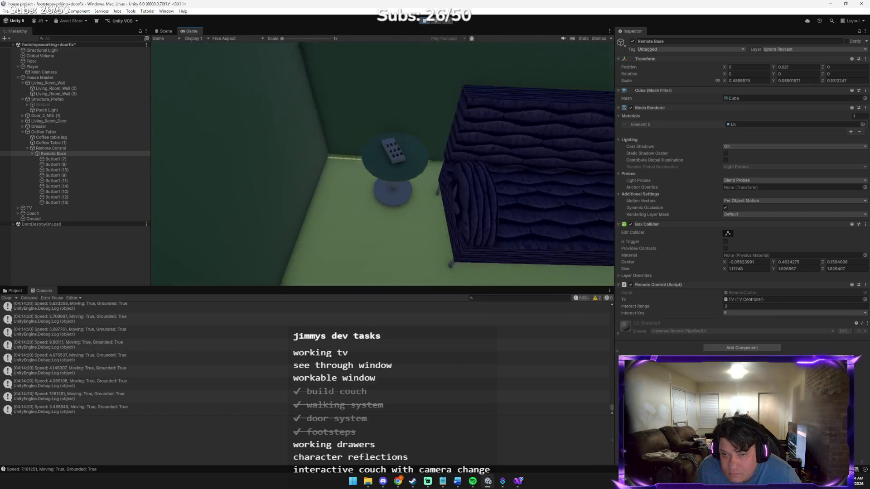
pyautogui.moveTo(383, 164)
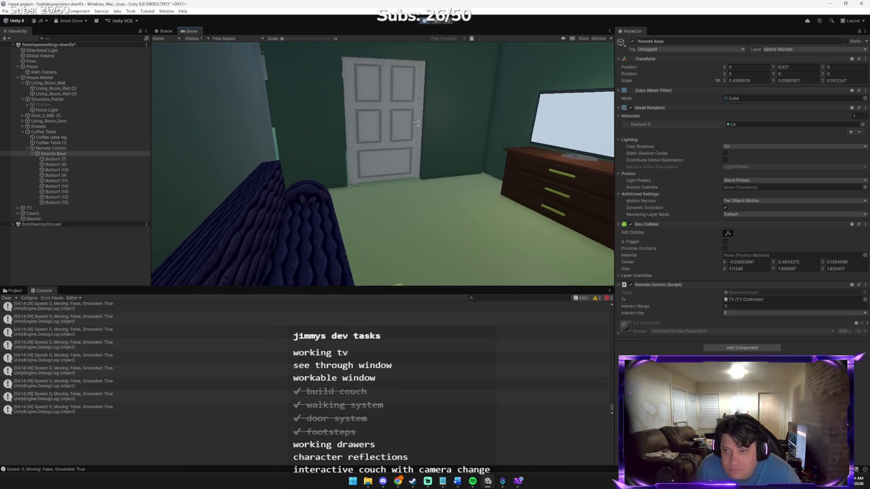
pyautogui.press('w')
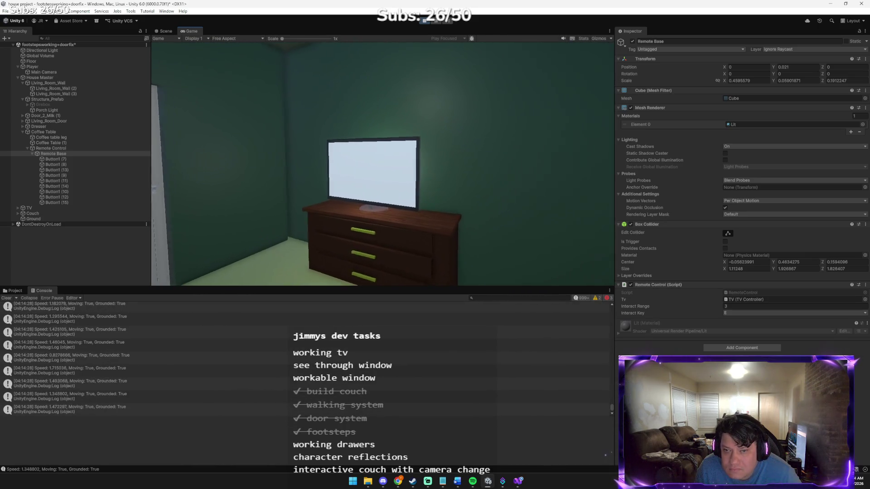
pyautogui.press('s')
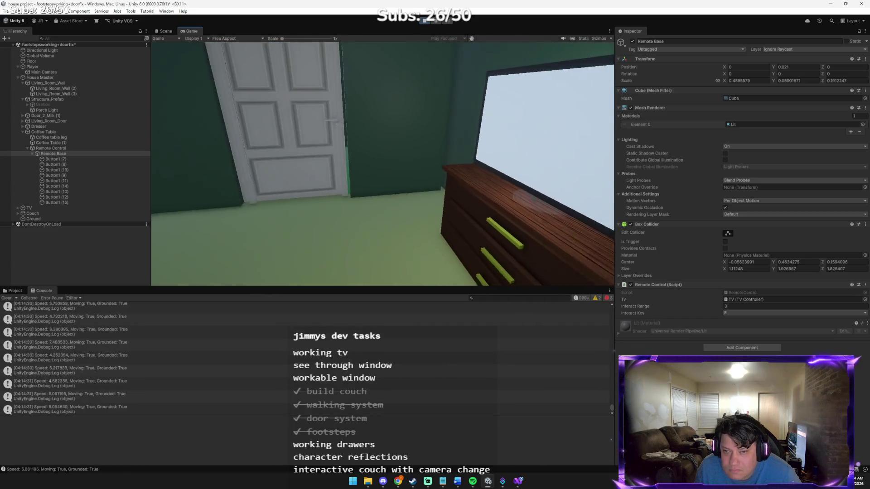
pyautogui.press('w')
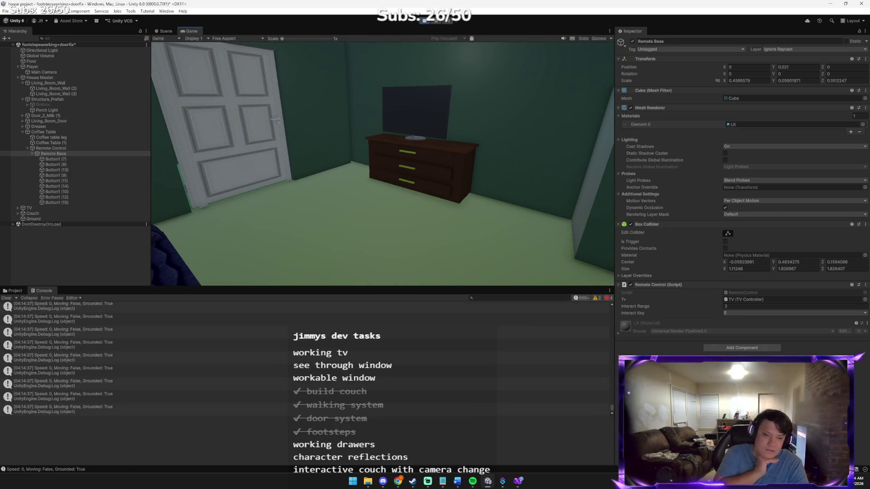
pyautogui.press('w')
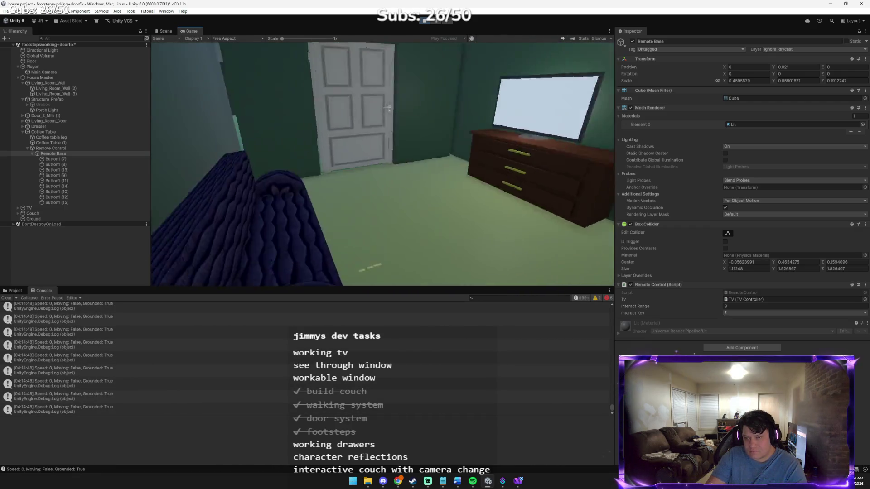
# Use the remote with E to turn the TV off and back on, then stop the game.
pyautogui.press('e')
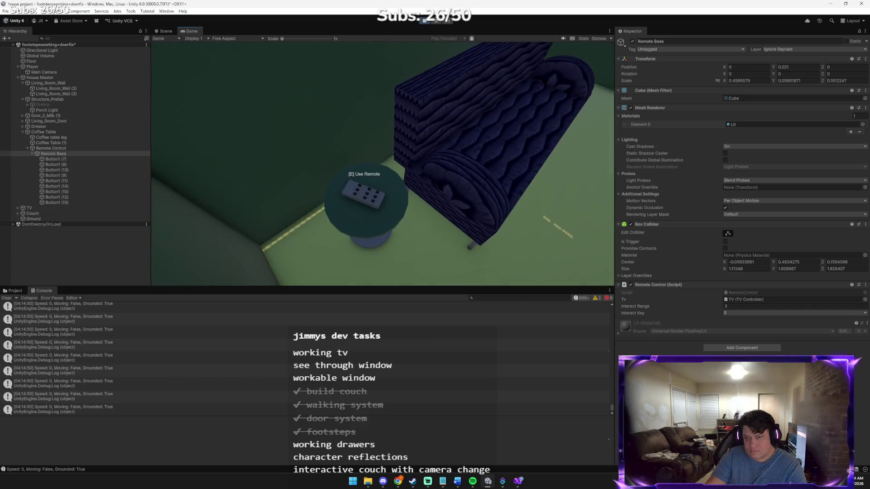
pyautogui.press('e')
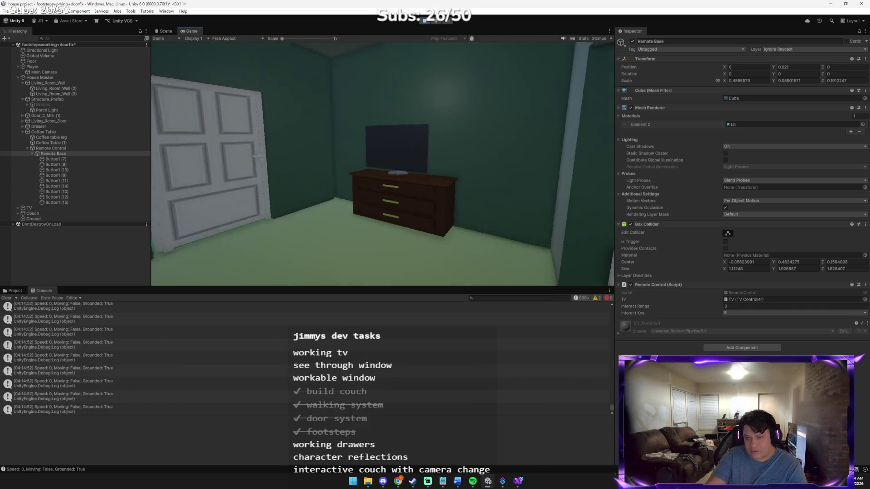
pyautogui.moveTo(412, 49)
pyautogui.click(423, 21)
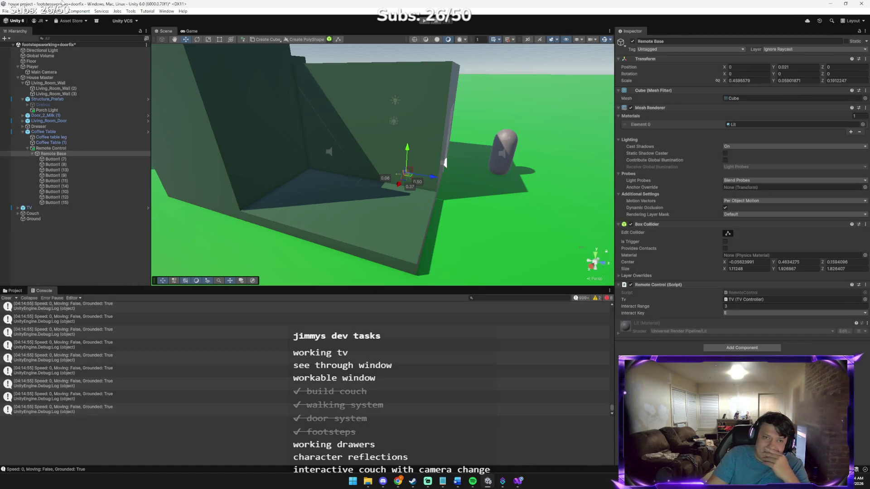
# Save the scene under the new name EVERTHINGWORKING, then bring the Claude chat forward.
pyautogui.click(3, 12)
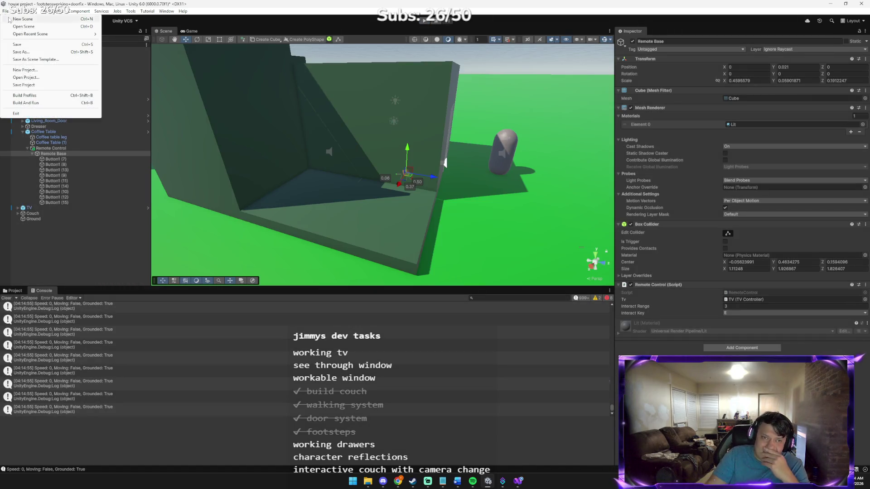
pyautogui.click(20, 52)
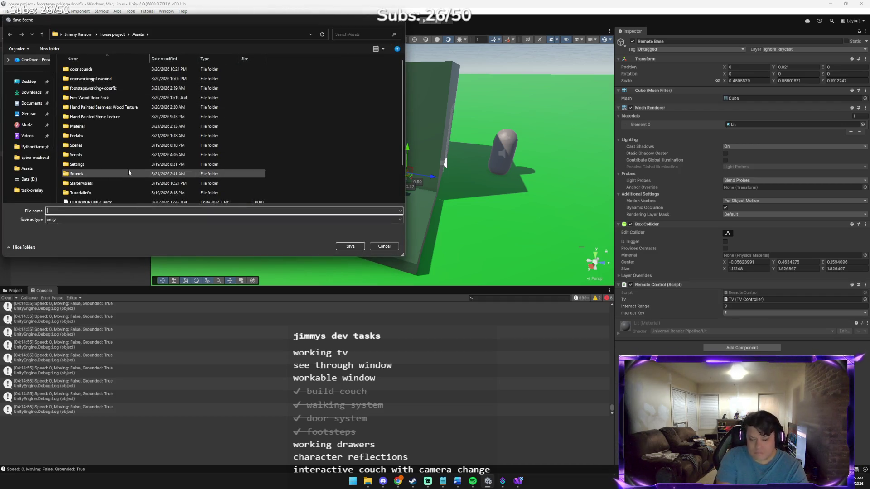
pyautogui.write('dv')
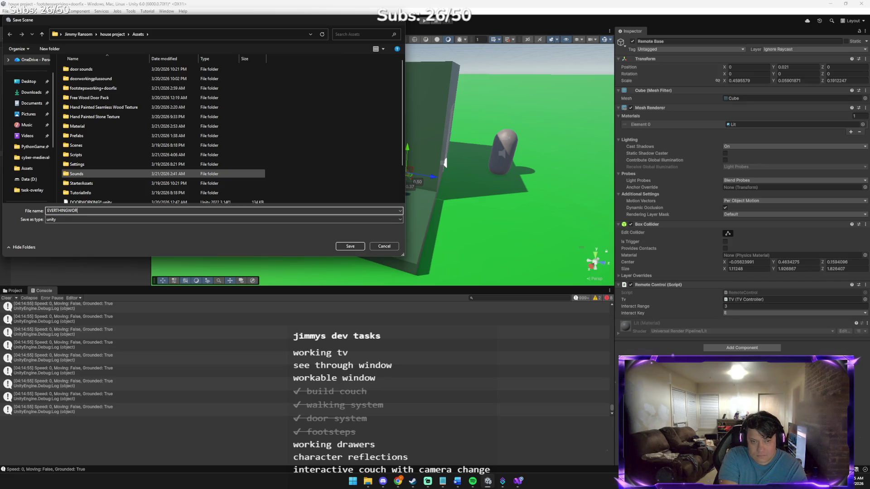
pyautogui.press('Return')
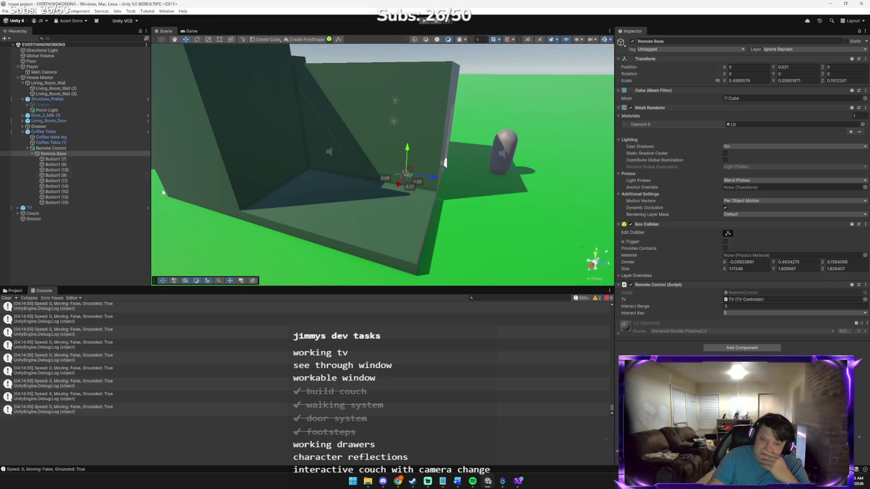
pyautogui.moveTo(397, 481)
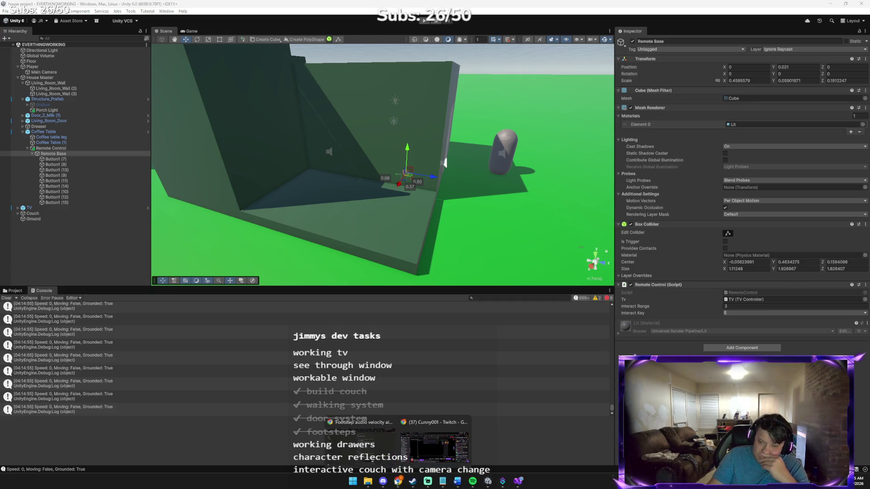
pyautogui.click(390, 444)
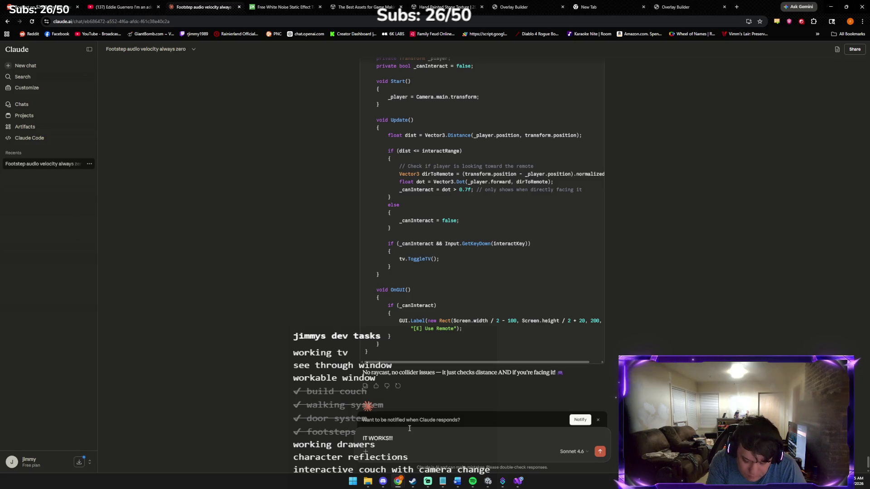
# Message Claude that the remote works, asking whether couch drawers or a light bulb come next.
pyautogui.write(' I CAN')
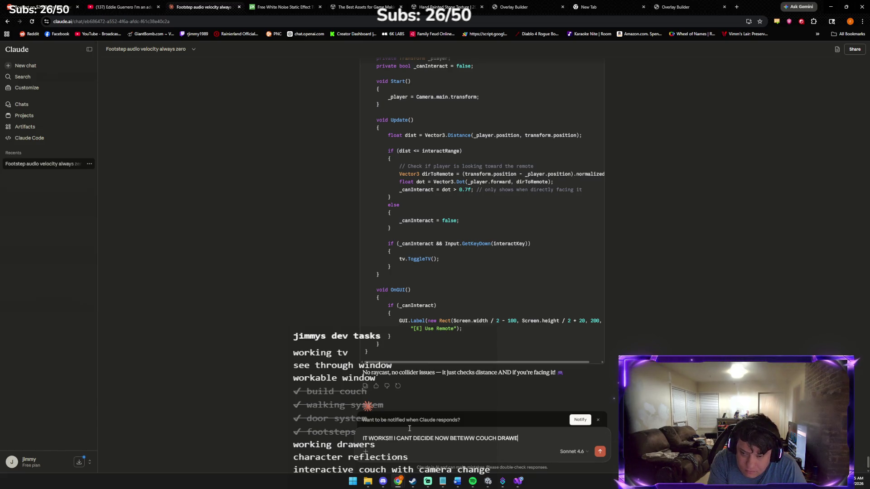
pyautogui.write('OR LIGHT BULB but i think d')
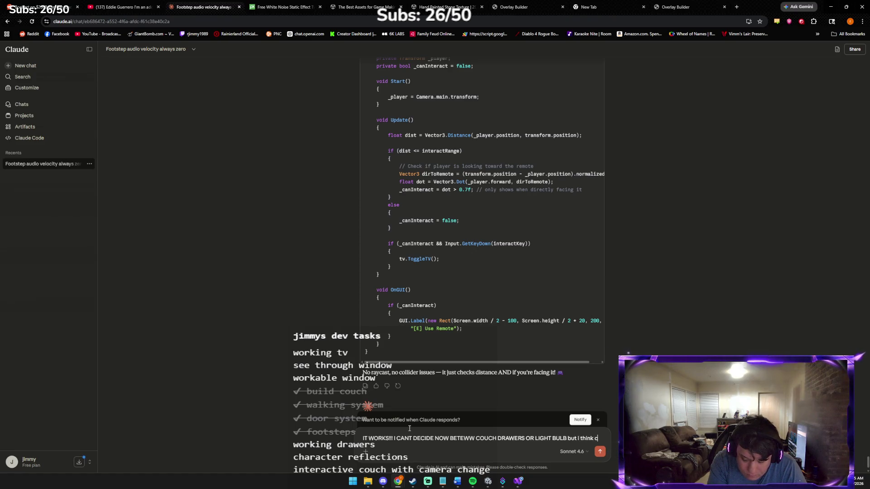
pyautogui.write('w')
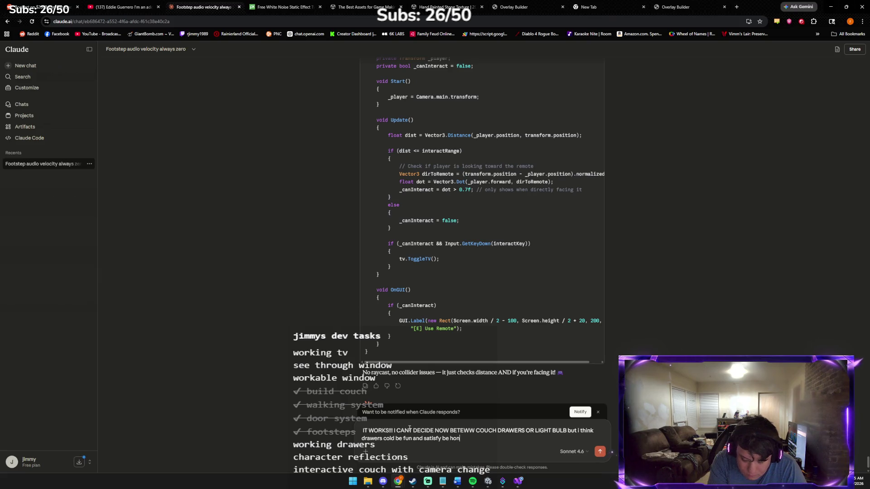
pyautogui.write('st')
pyautogui.press('Return')
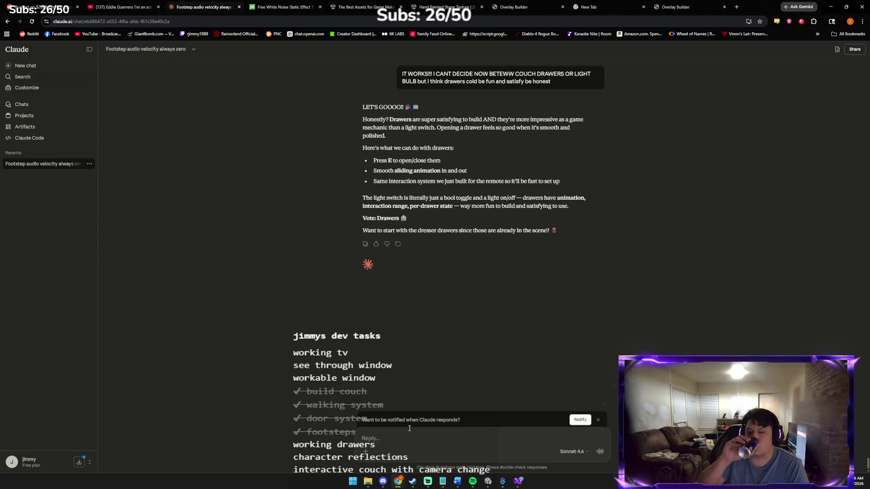
# Reply 'yaa let goooo' to accept starting with the dresser drawers.
pyautogui.write('yaa let goooo')
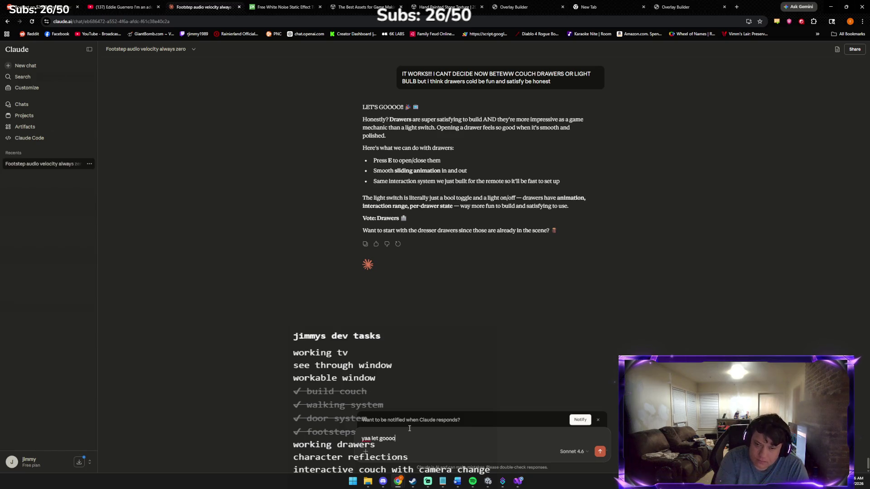
pyautogui.press('Return')
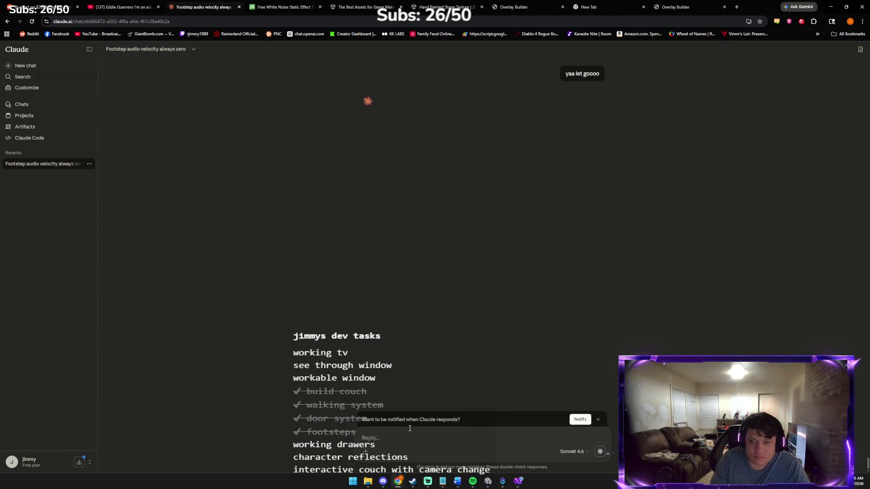
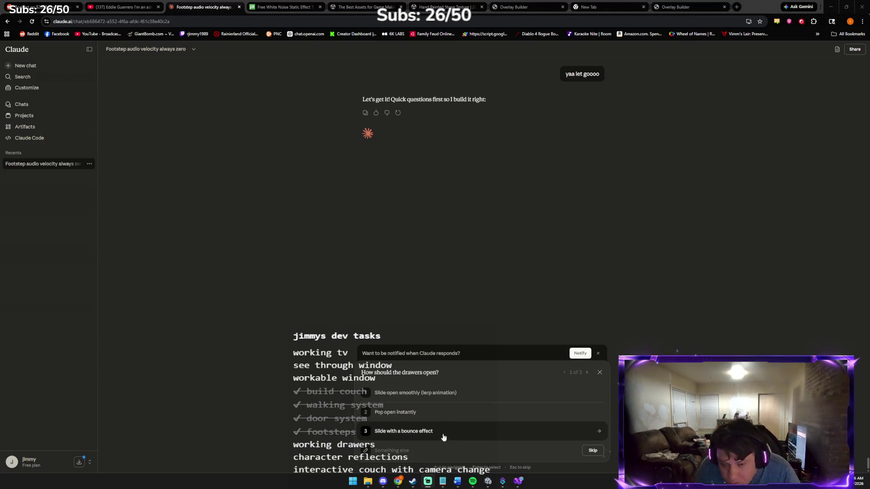
# Answer Claude's drawer questions: smooth slide, 'both 1 and 2' for interaction, and all drawers independent.
pyautogui.click(432, 398)
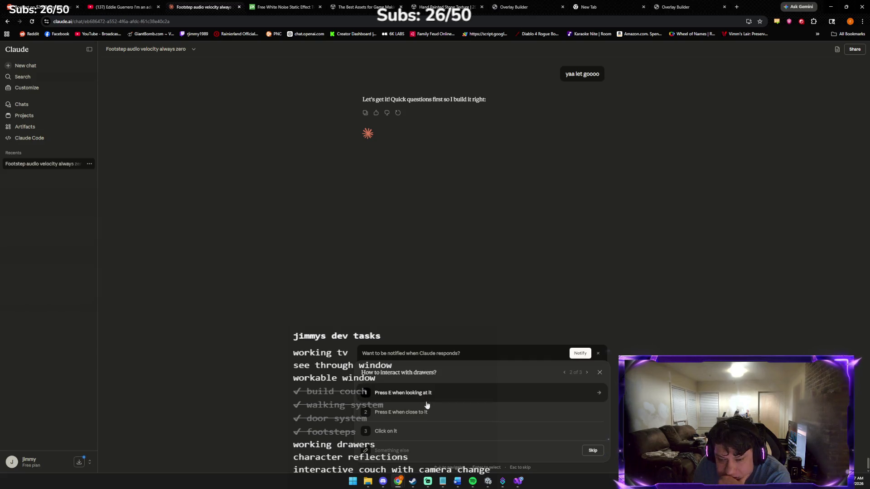
pyautogui.click(424, 446)
pyautogui.write('both 1 and')
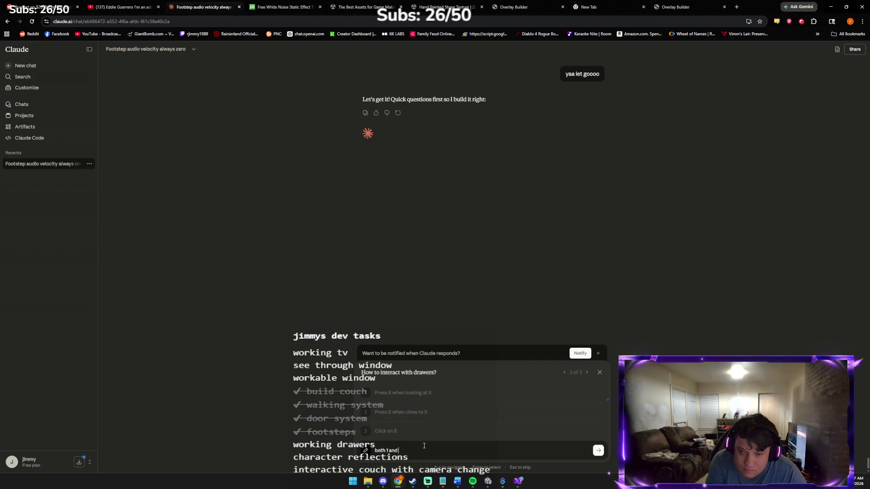
pyautogui.press('Return')
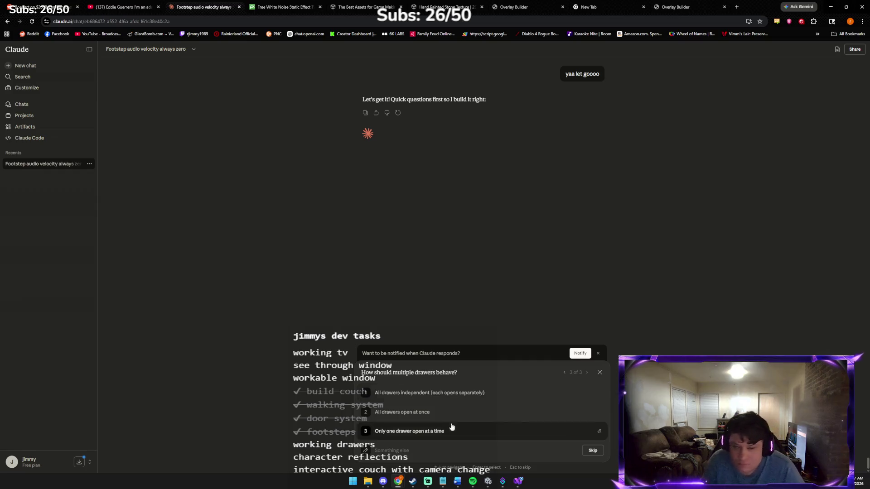
pyautogui.click(454, 394)
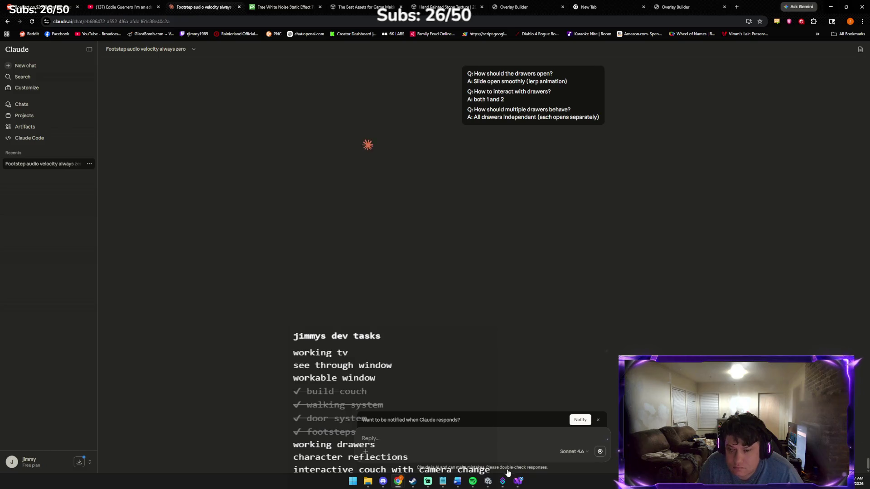
pyautogui.click(488, 482)
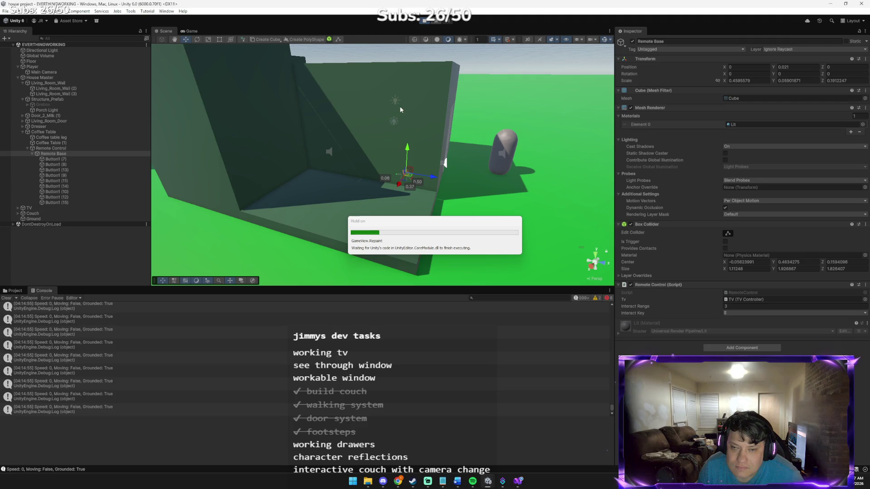
# In play mode, walk to the side-table remote and turn the TV on with E.
pyautogui.press('w')
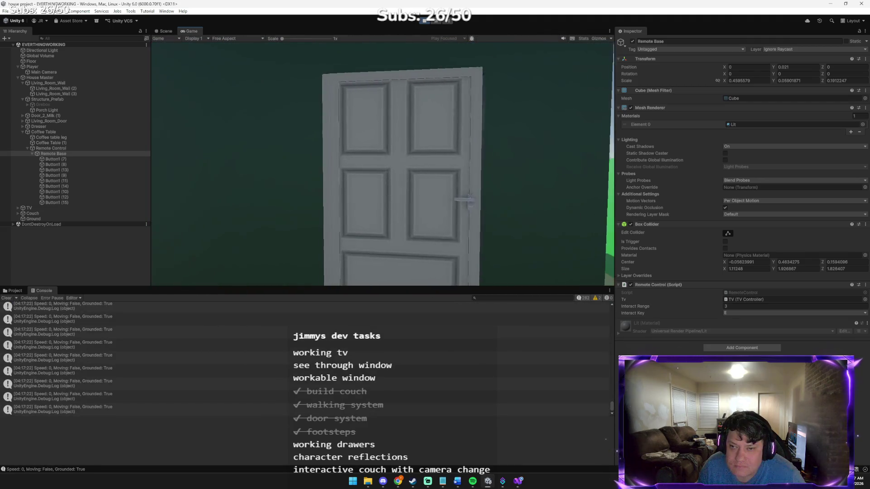
pyautogui.press('w')
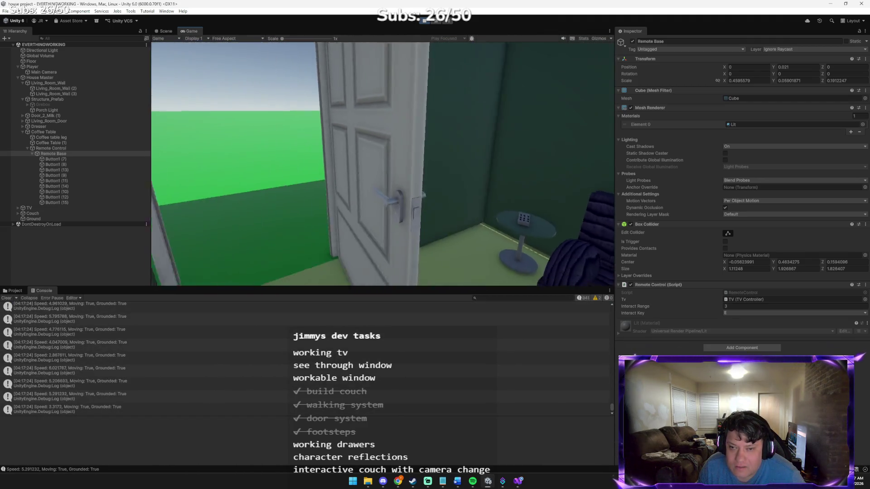
pyautogui.press('w')
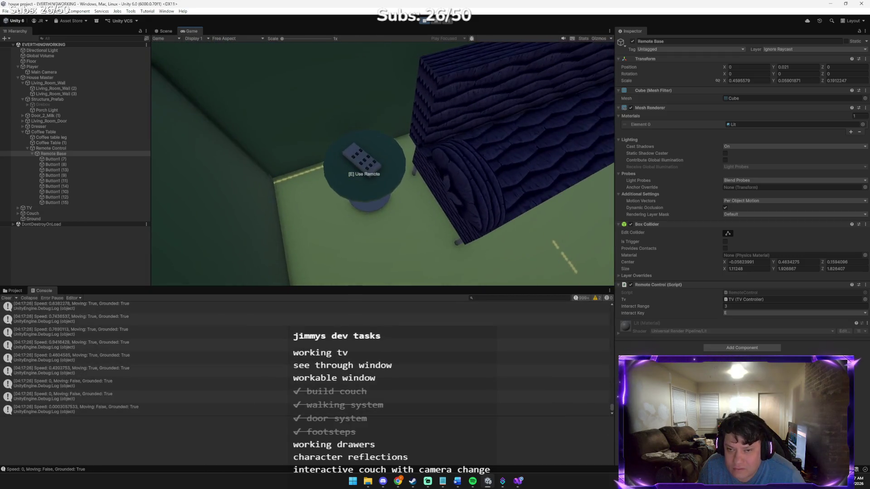
pyautogui.press('e')
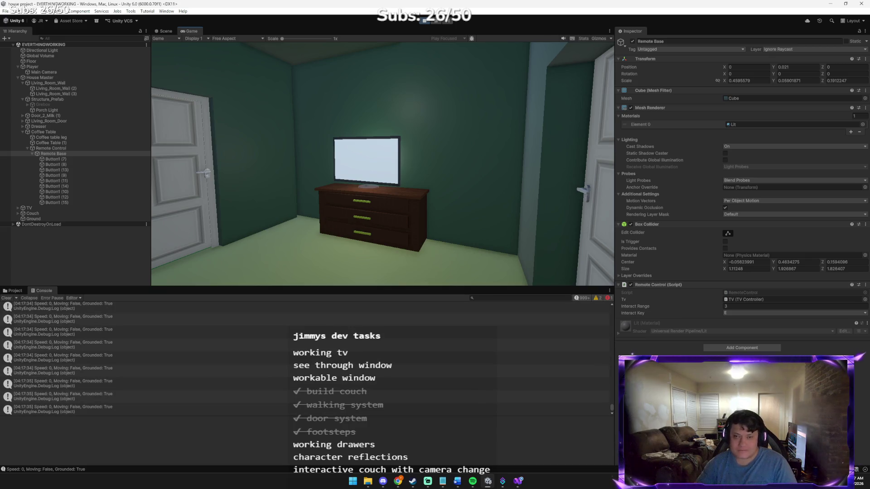
pyautogui.moveTo(383, 163)
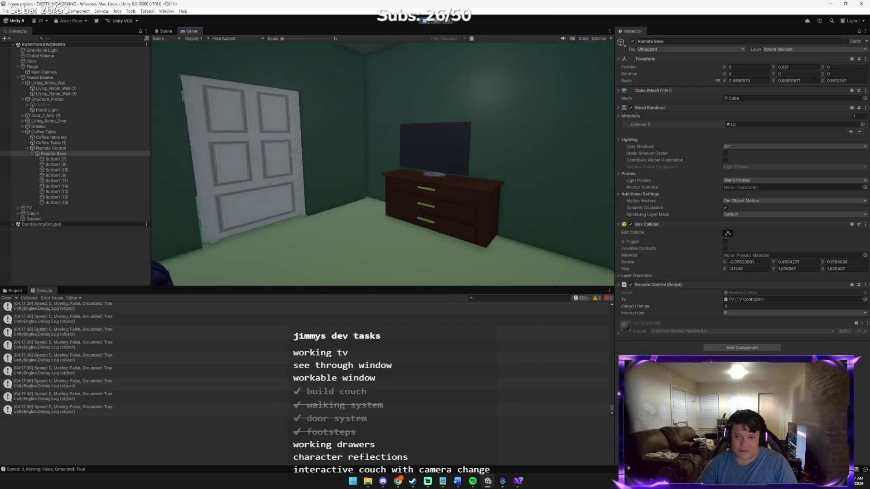
pyautogui.press('e')
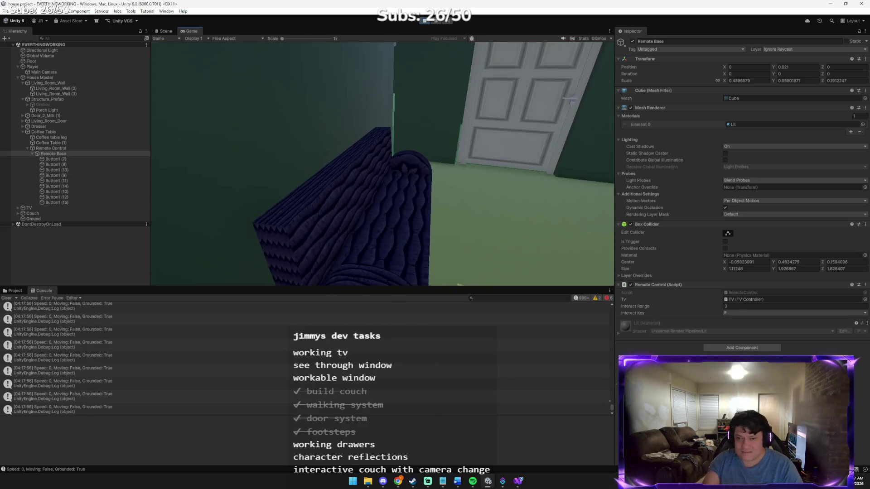
# Open the door with E, walk through and back to the side table, then stop play mode.
pyautogui.press('w')
pyautogui.press('e')
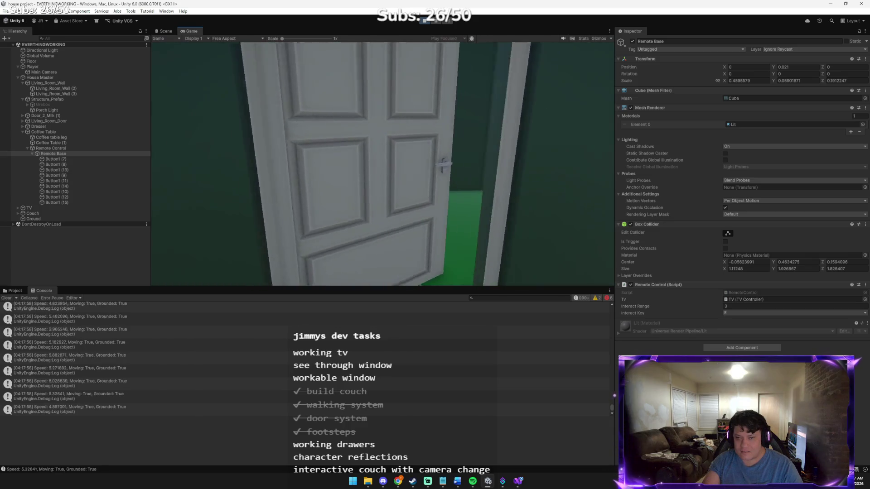
pyautogui.press('w')
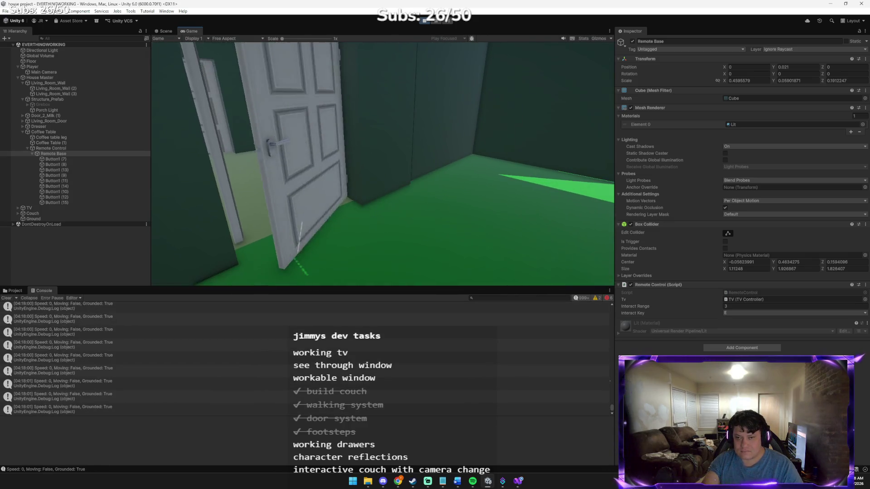
pyautogui.press('w')
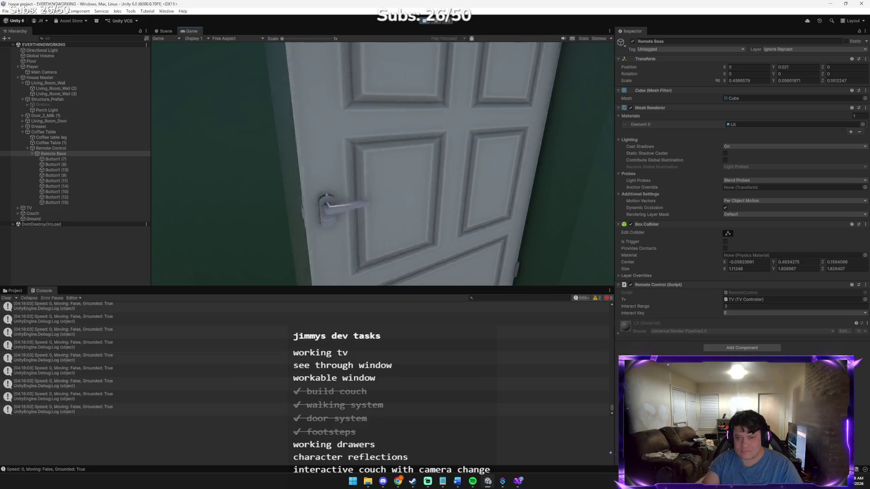
pyautogui.press('w')
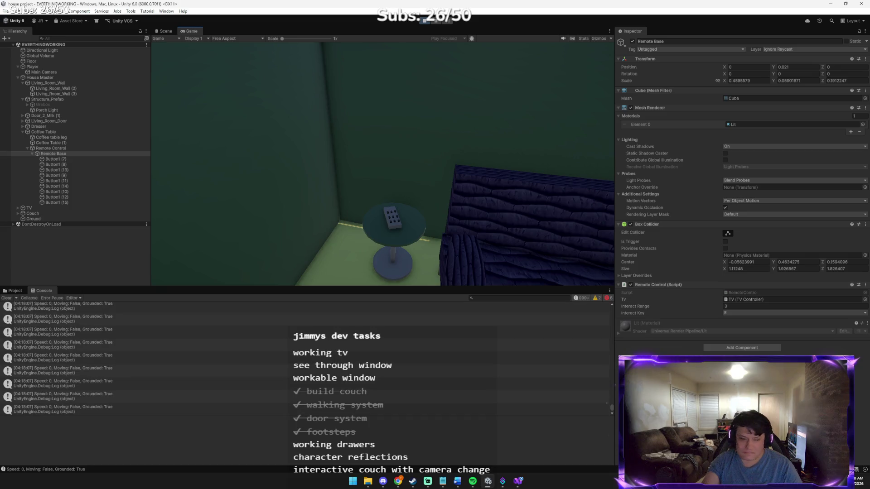
pyautogui.moveTo(409, 50)
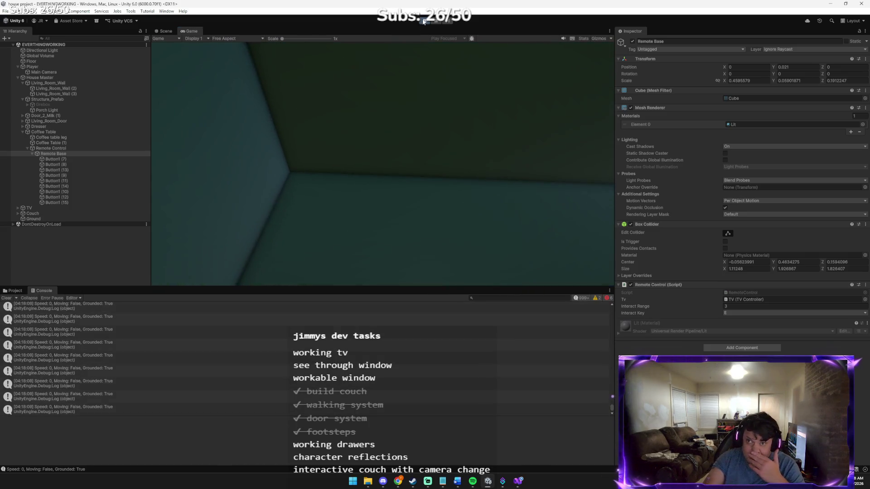
pyautogui.hotkey('ctrl', 'p')
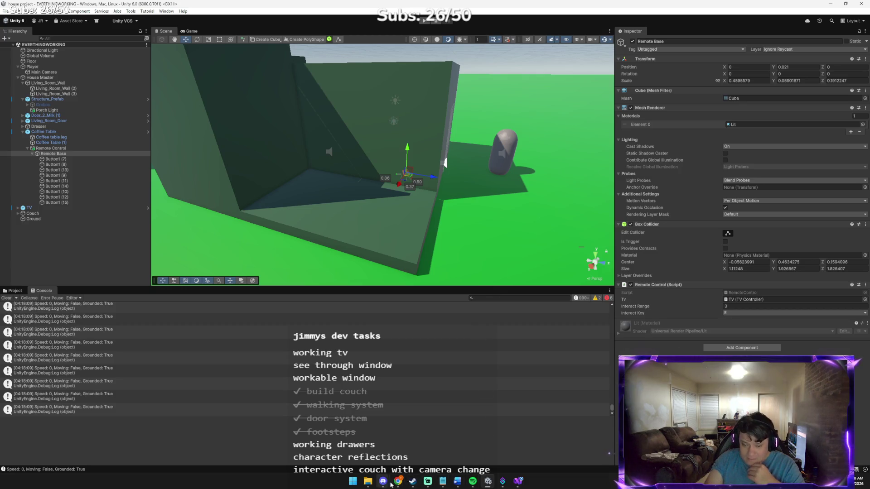
pyautogui.moveTo(398, 481)
pyautogui.click(354, 424)
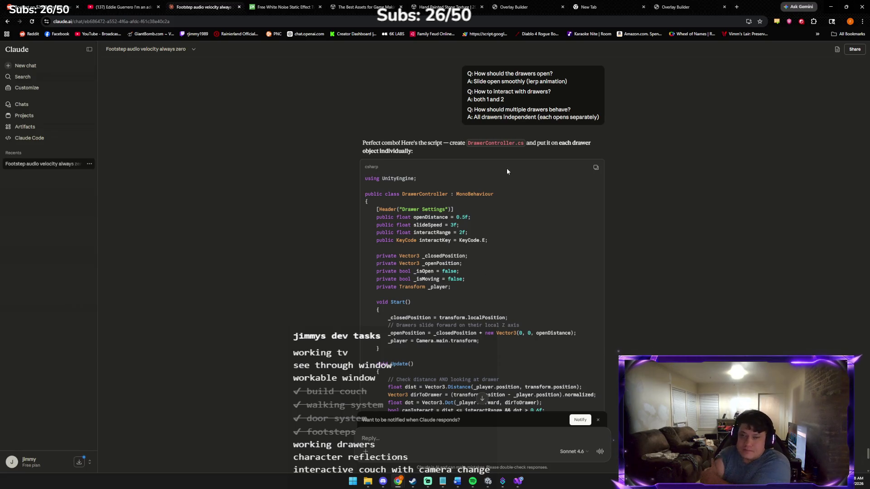
# Read through Claude's DrawerController.cs code and its setup steps.
pyautogui.scroll(-6, 505, 170)
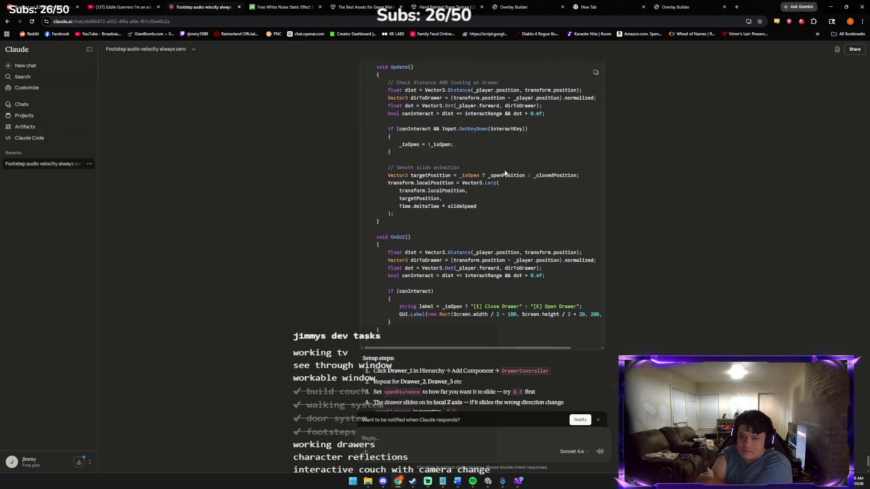
pyautogui.scroll(1, 504, 170)
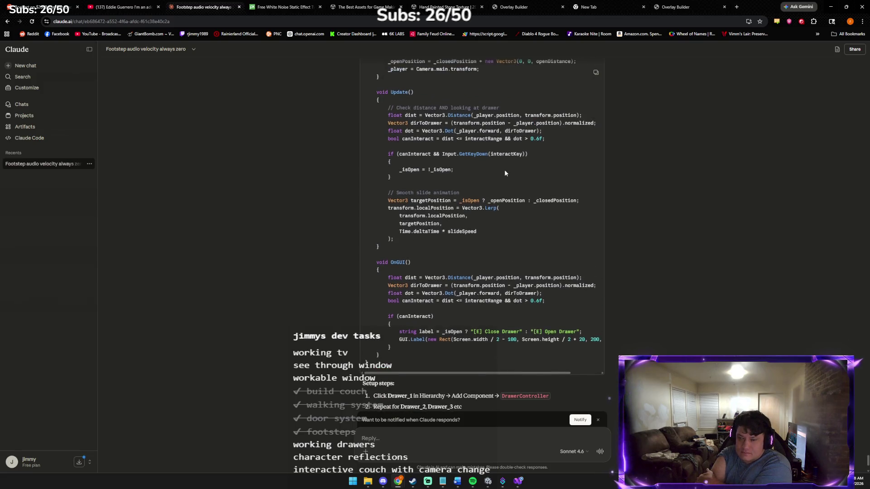
pyautogui.scroll(1, 505, 169)
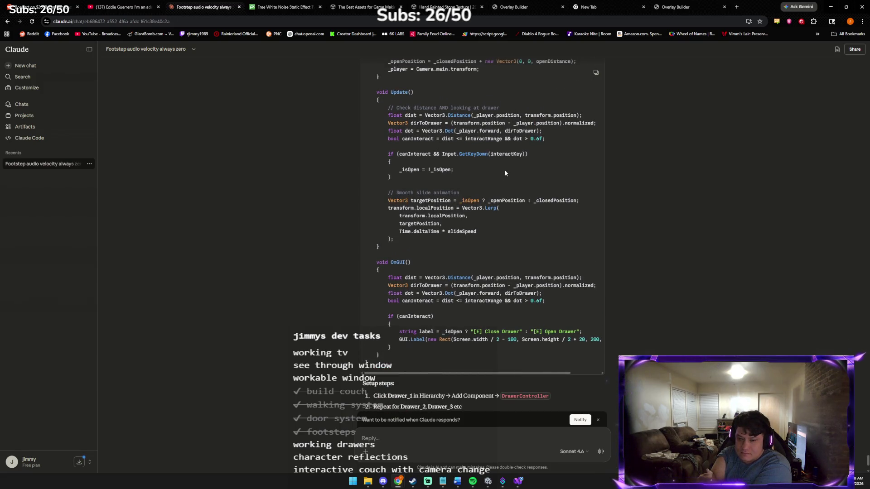
pyautogui.scroll(3, 521, 158)
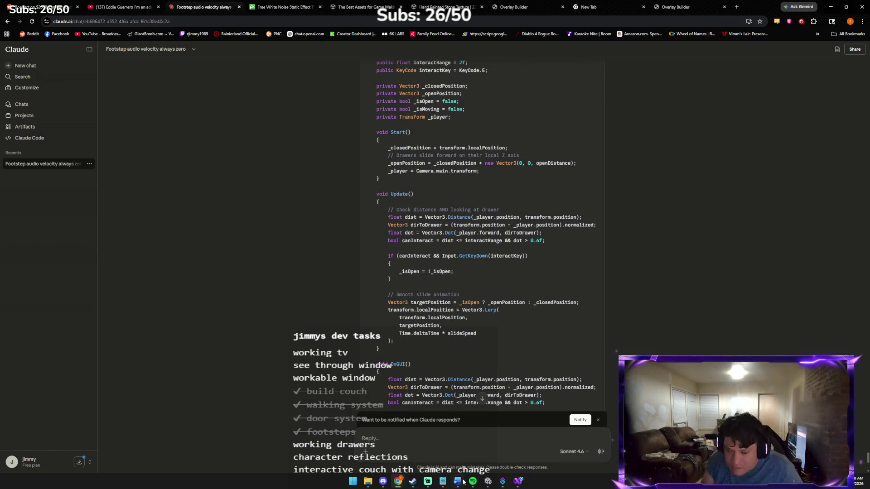
pyautogui.click(488, 481)
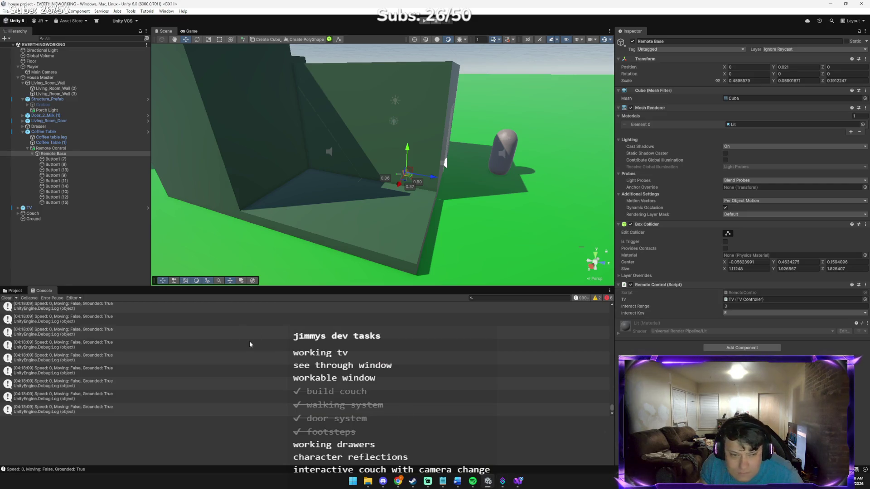
# Create a new MonoBehaviour script named Drawer in the Assets/Scripts folder.
pyautogui.click(15, 291)
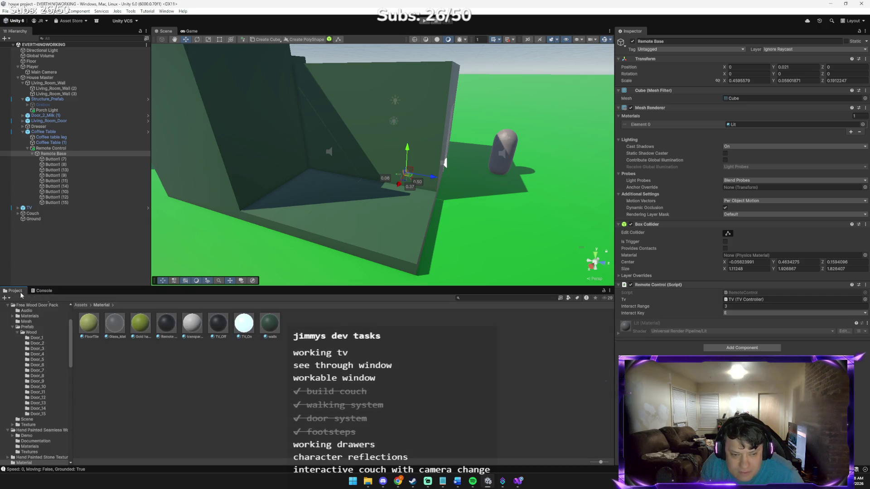
pyautogui.click(83, 306)
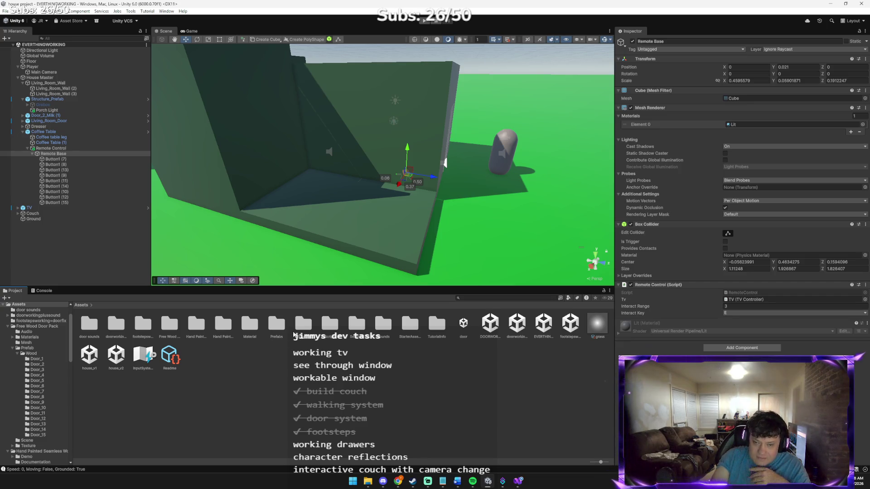
pyautogui.click(331, 326)
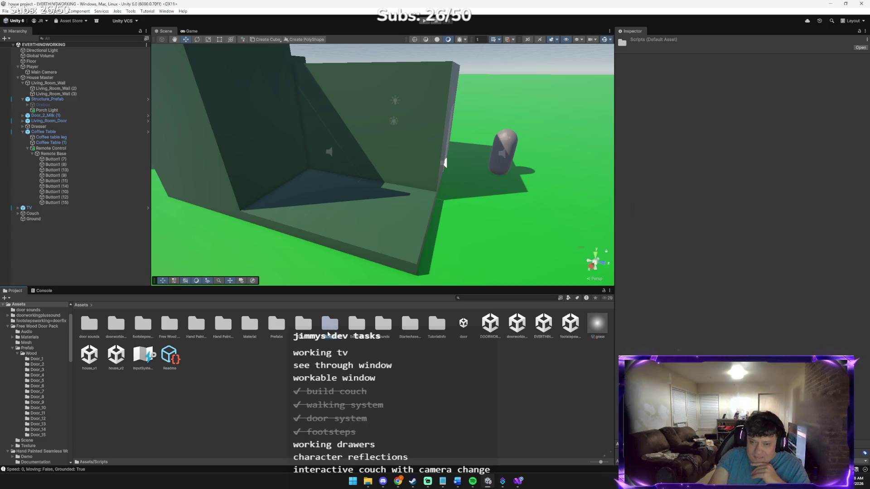
pyautogui.doubleClick(328, 334)
pyautogui.rightClick(324, 341)
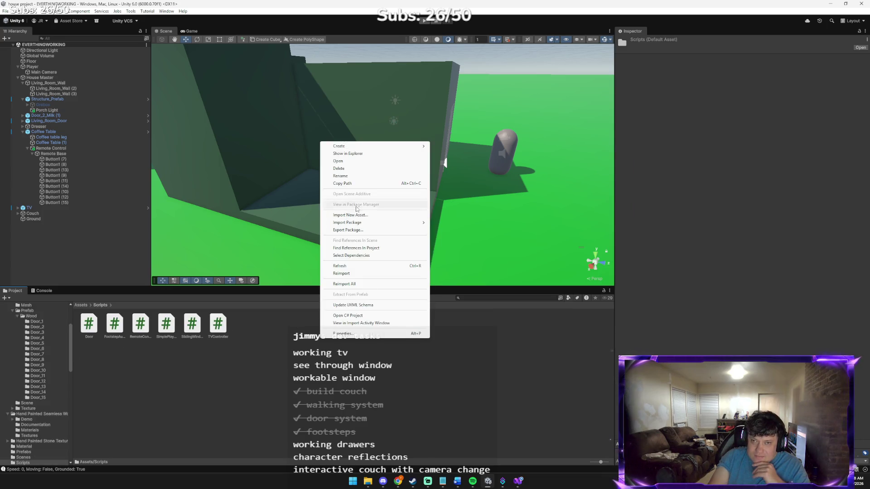
pyautogui.moveTo(358, 146)
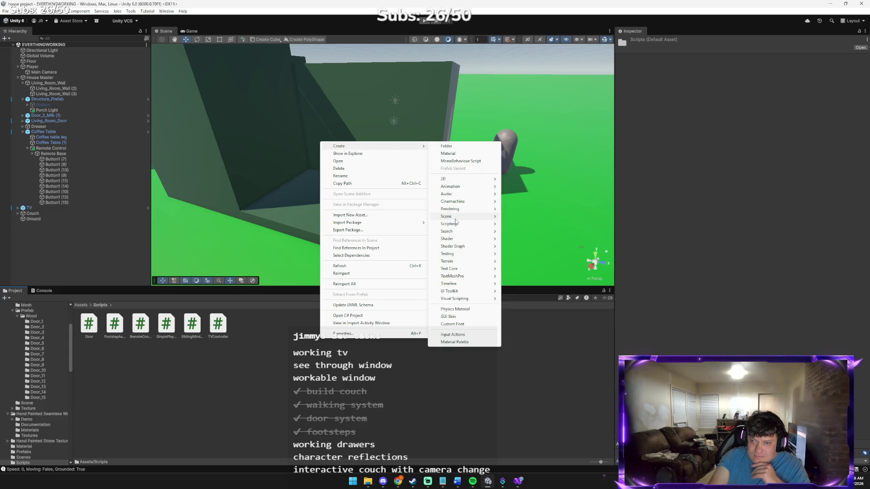
pyautogui.click(471, 163)
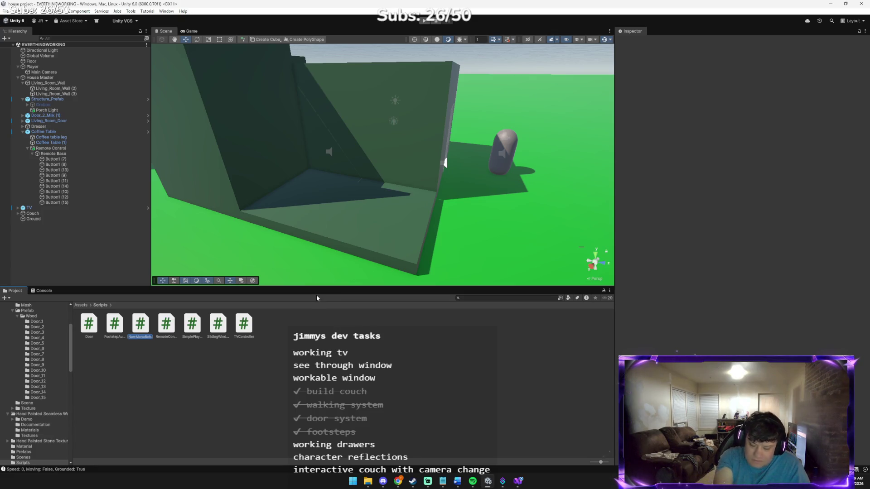
pyautogui.write('Drawer')
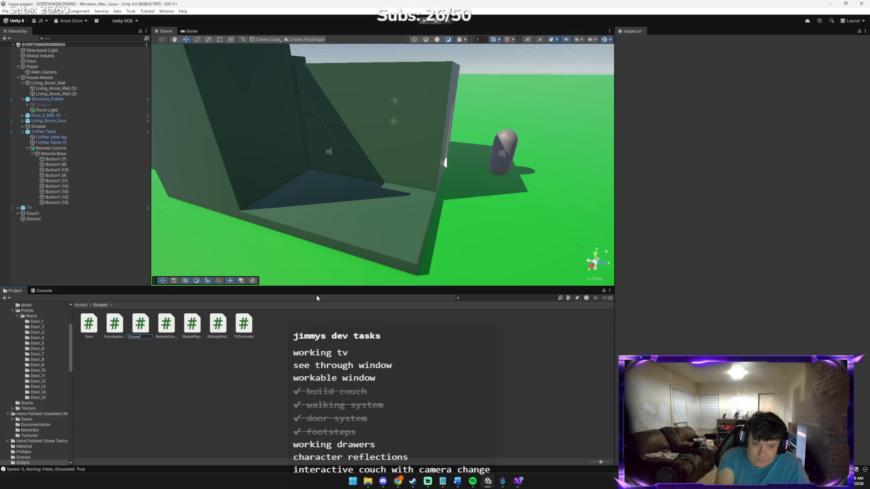
pyautogui.hotkey('alt', 'Tab')
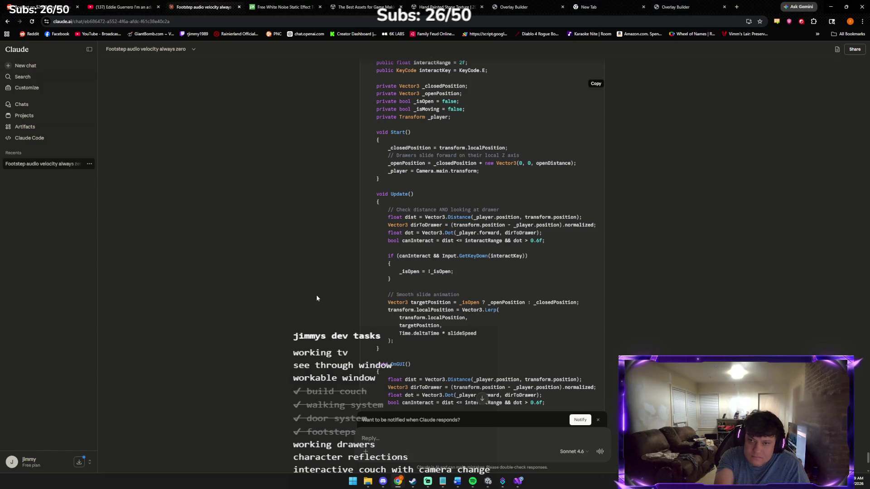
# Copy the script name DrawerController from Claude's reply.
pyautogui.scroll(6, 317, 295)
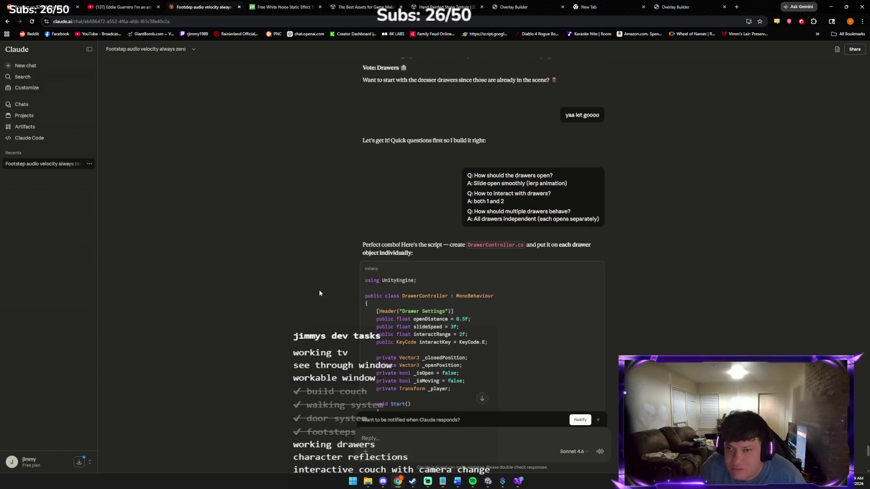
pyautogui.doubleClick(485, 245)
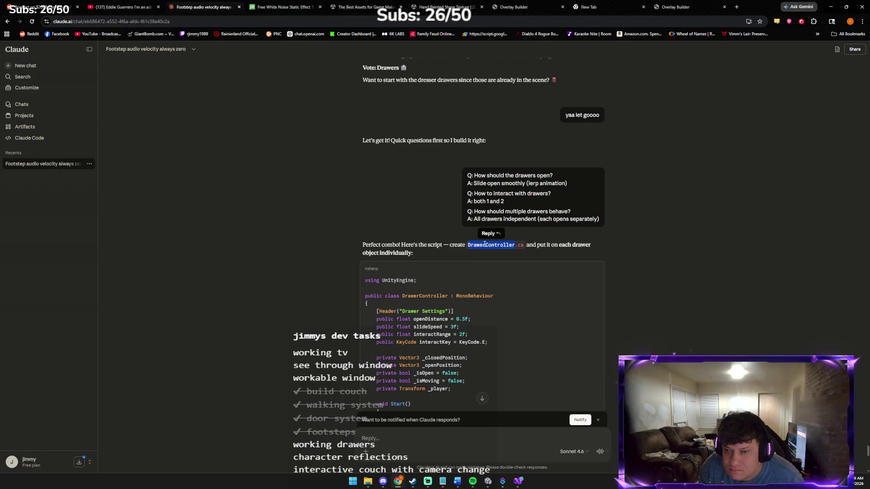
pyautogui.click(497, 254)
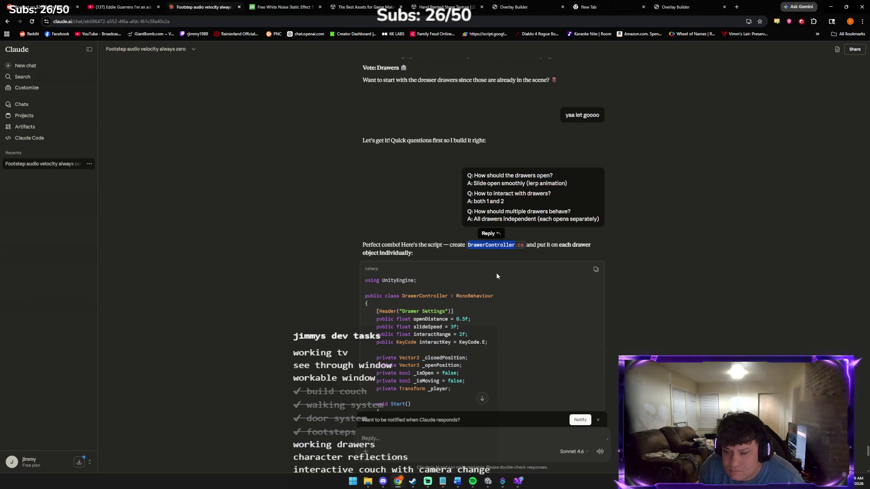
pyautogui.moveTo(481, 486)
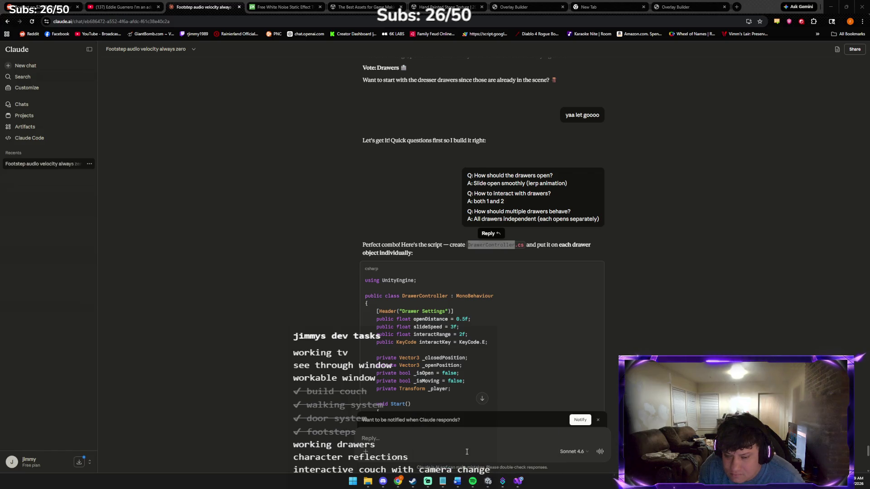
pyautogui.click(501, 484)
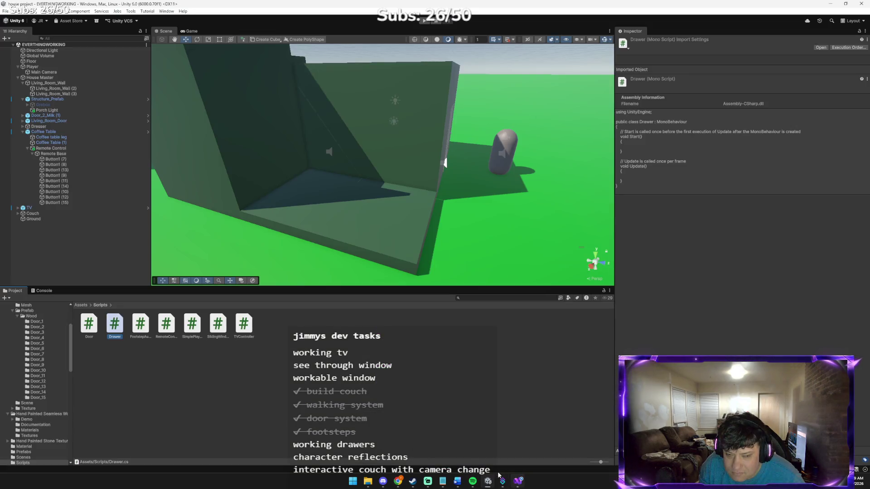
# Rename the Drawer script asset to DrawerController by appending 'Controller'.
pyautogui.rightClick(119, 323)
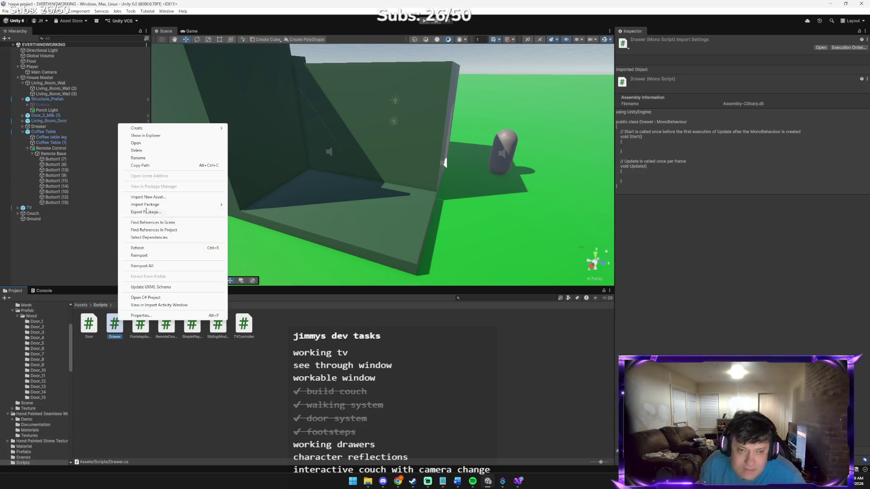
pyautogui.click(139, 158)
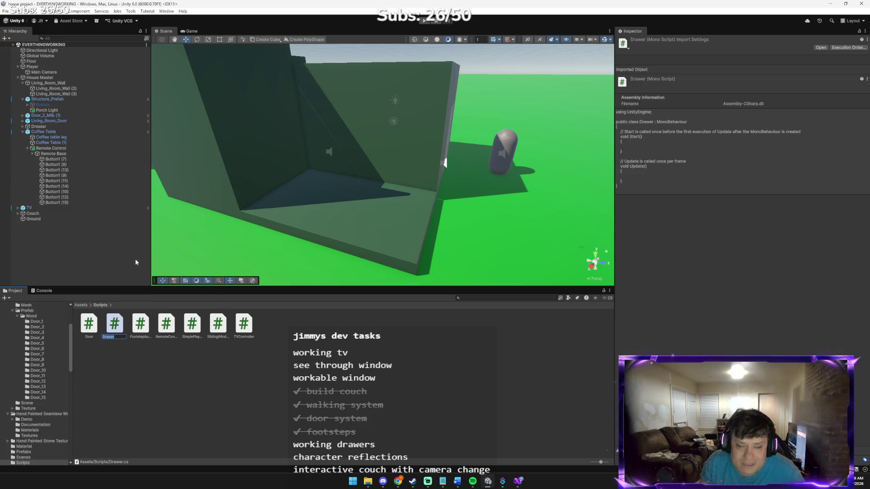
pyautogui.write('Controller')
pyautogui.press('Return')
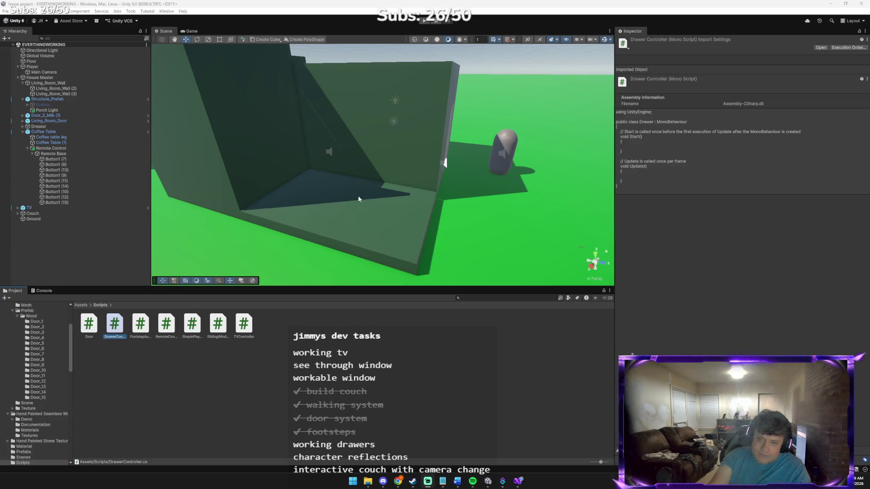
pyautogui.moveTo(333, 177)
pyautogui.mouseDown()
pyautogui.moveTo(295, 155)
pyautogui.moveTo(345, 165)
pyautogui.mouseUp()
# Add the DrawerController component to the top drawer Drawer_1 and the middle drawer Drawer_1 (2).
pyautogui.click(362, 206)
pyautogui.click(742, 310)
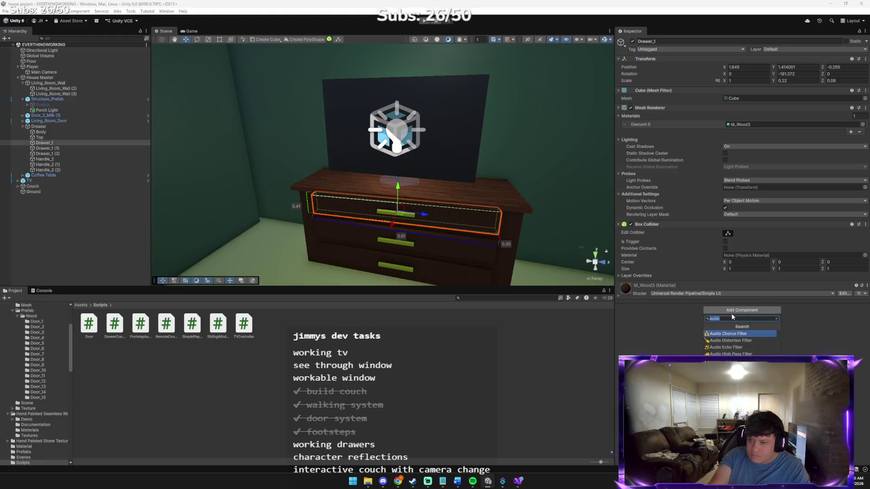
pyautogui.write('draw')
pyautogui.press('Return')
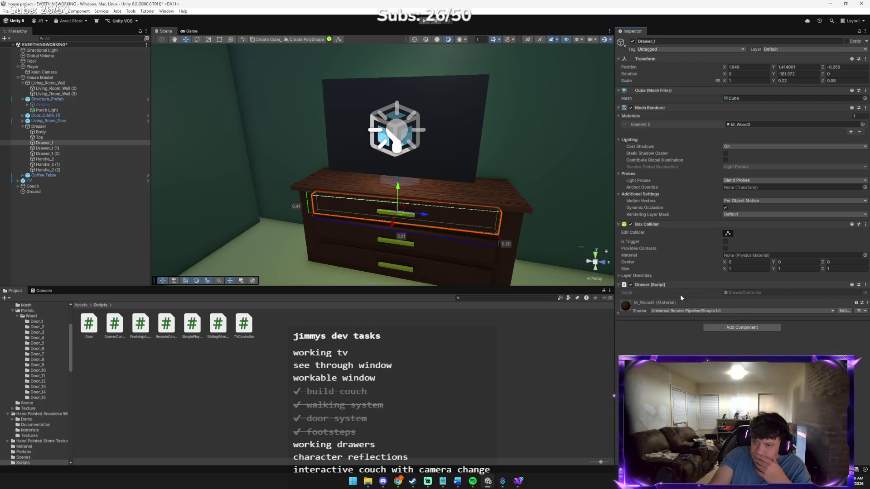
pyautogui.click(434, 249)
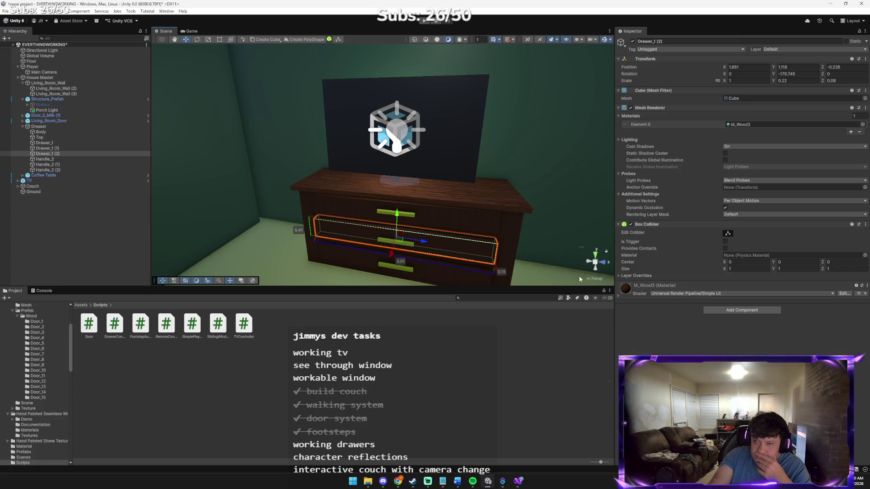
pyautogui.click(725, 311)
pyautogui.click(730, 333)
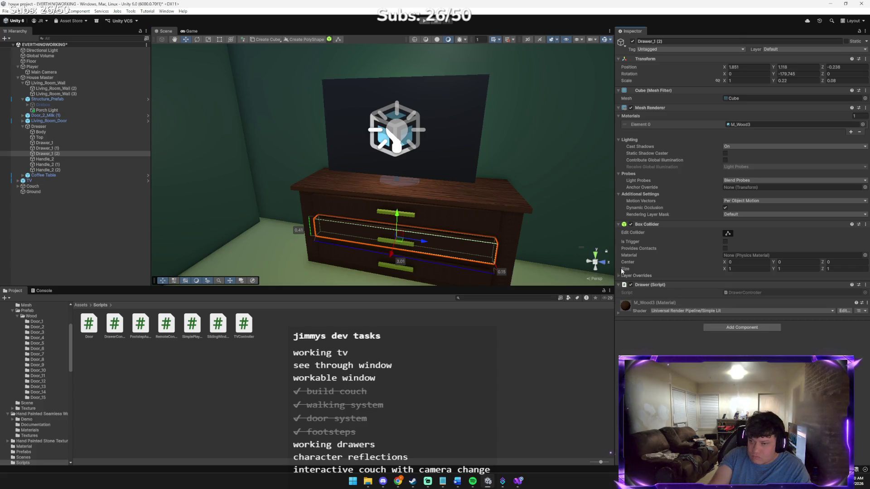
# Drag the DrawerController script onto a drawer, then remove the duplicate copy from Drawer_1.
pyautogui.click(357, 264)
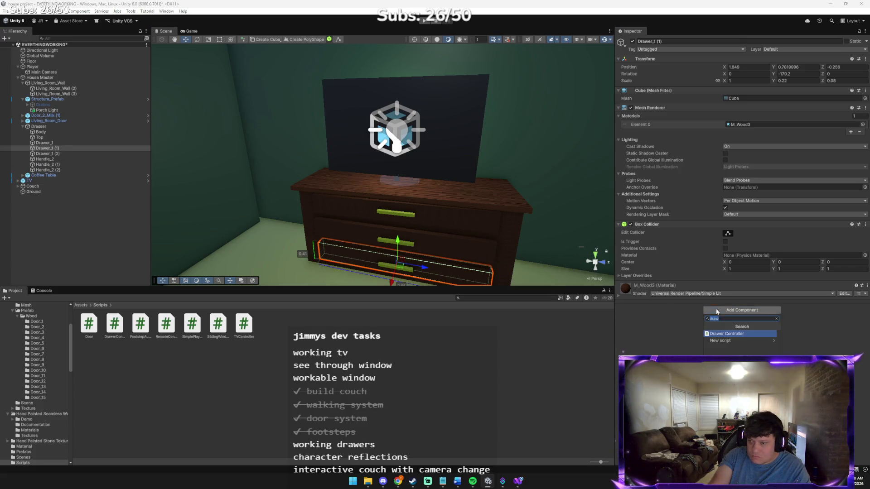
pyautogui.hotkey('alt', 'Tab')
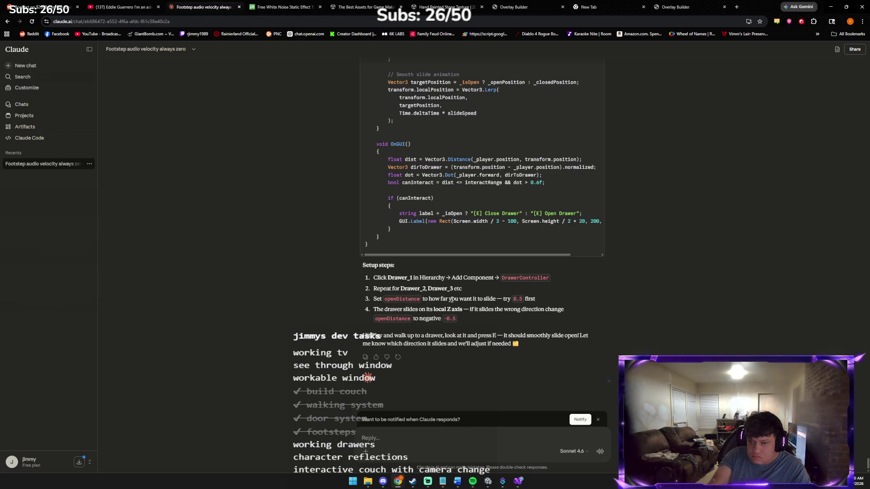
pyautogui.hotkey('alt', 'Tab')
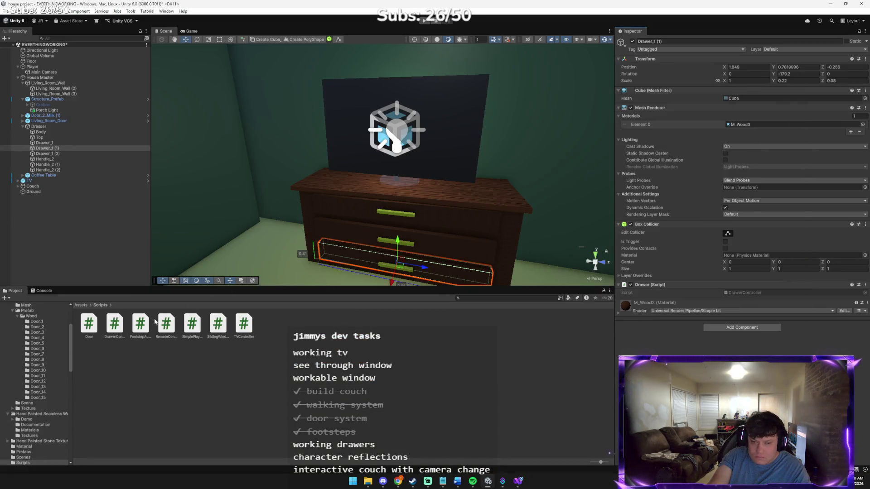
pyautogui.click(115, 324)
pyautogui.moveTo(111, 309)
pyautogui.mouseDown()
pyautogui.moveTo(59, 180)
pyautogui.moveTo(60, 149)
pyautogui.mouseUp()
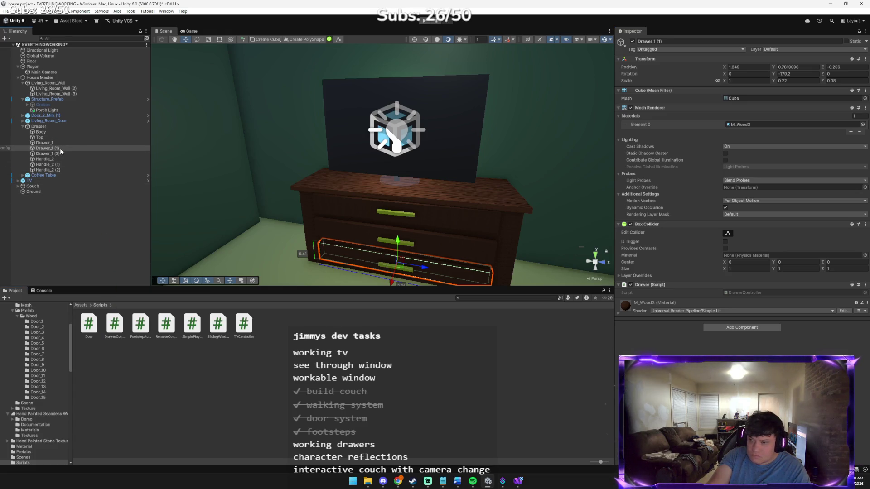
pyautogui.click(645, 286)
pyautogui.click(648, 285)
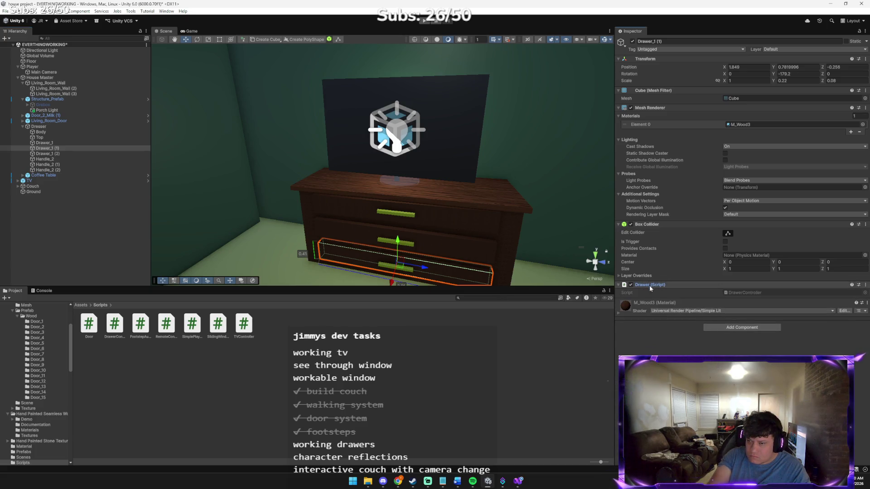
pyautogui.click(45, 143)
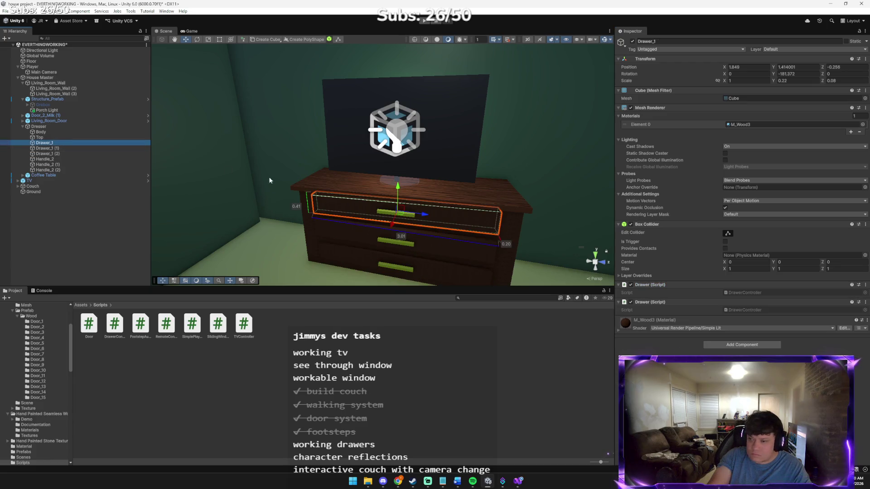
pyautogui.click(865, 302)
pyautogui.click(821, 318)
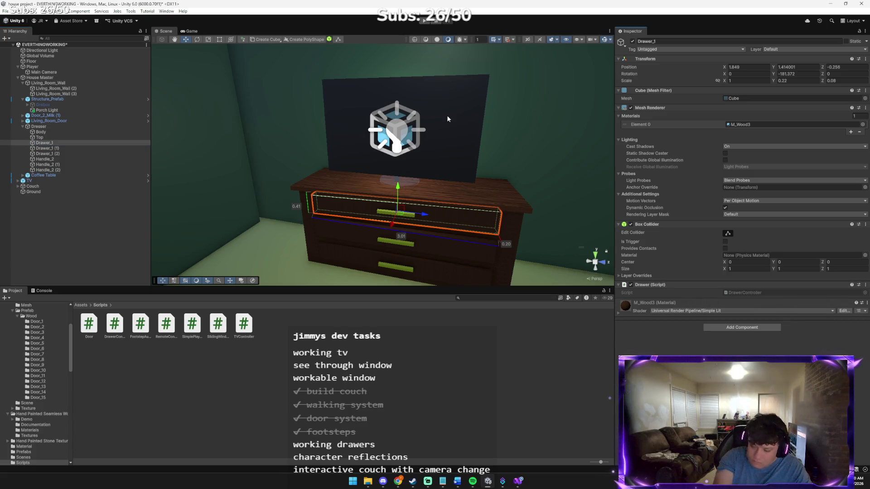
# Send Claude an inspector screenshot asking why the openDistance setting doesn't appear.
pyautogui.hotkey('alt', 'Tab')
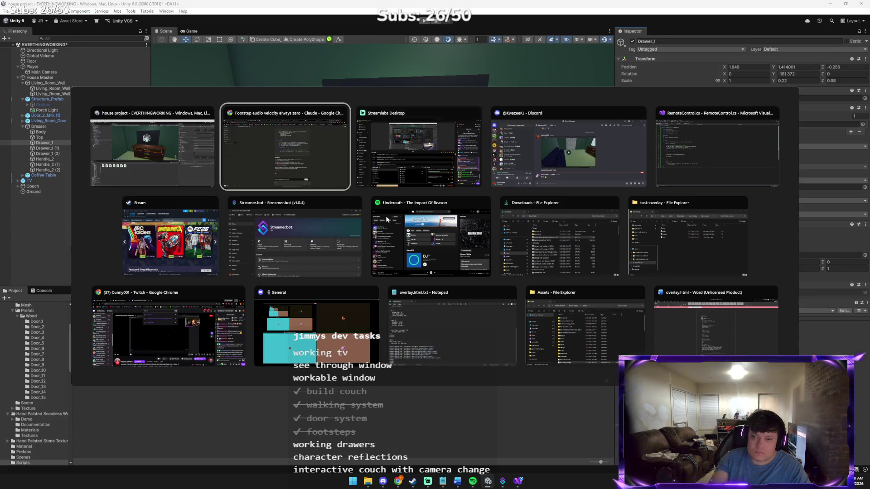
pyautogui.hotkey('ctrl', 'v')
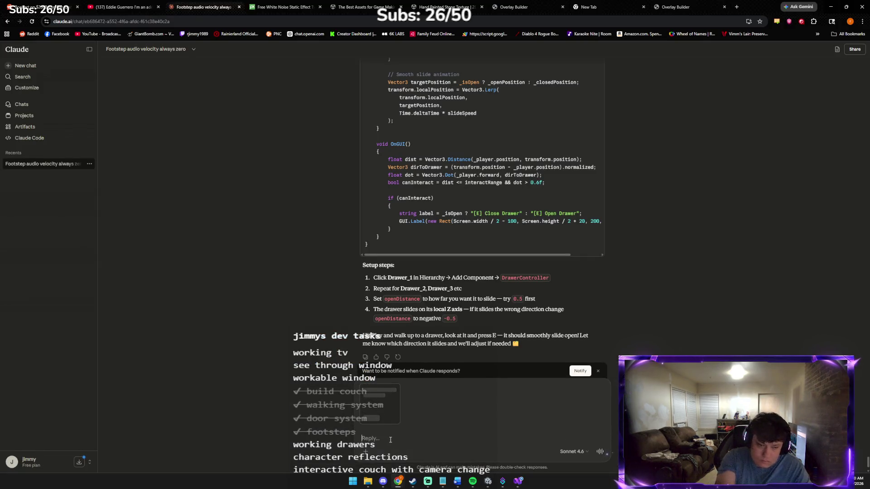
pyautogui.write('M')
pyautogui.write('m all set')
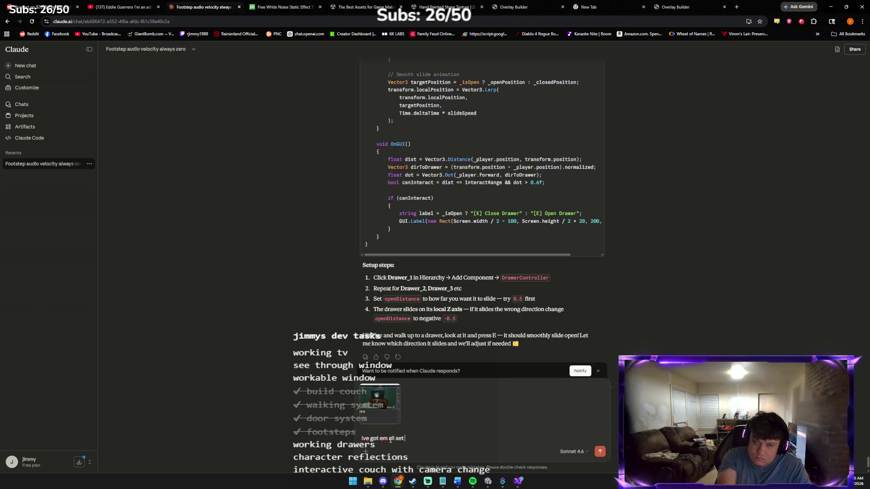
pyautogui.write('i dont see opendistance')
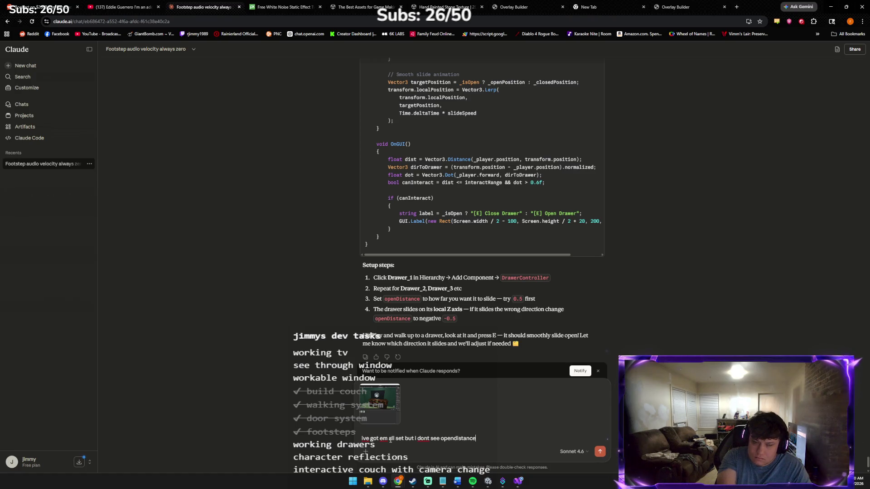
pyautogui.press('Return')
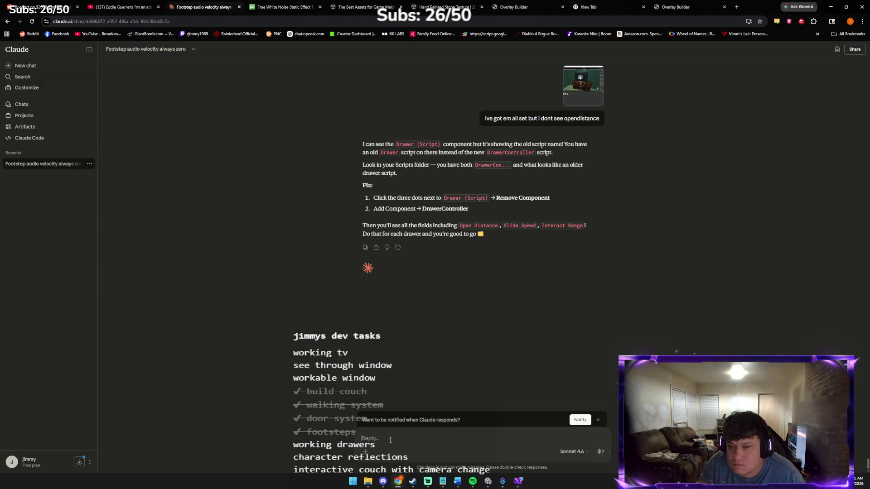
pyautogui.hotkey('alt', 'Tab')
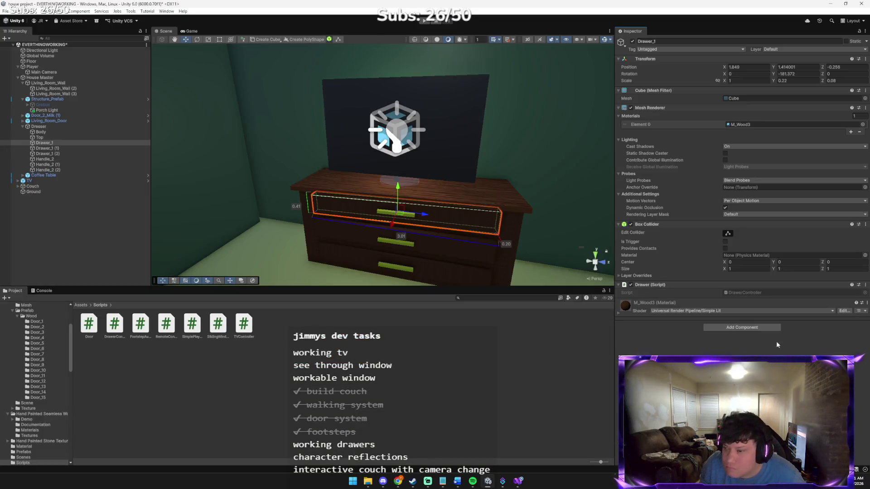
# Remove the old Drawer script from Drawer_1 and open DrawerController.cs for editing.
pyautogui.click(866, 286)
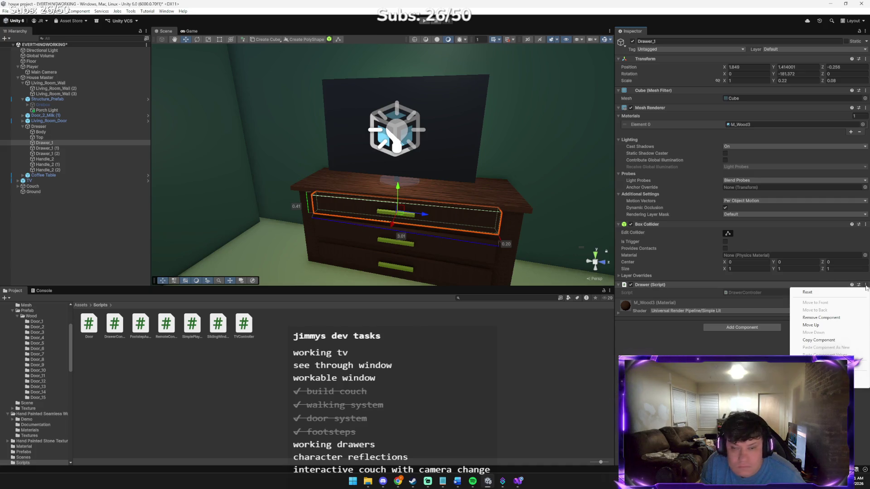
pyautogui.click(816, 304)
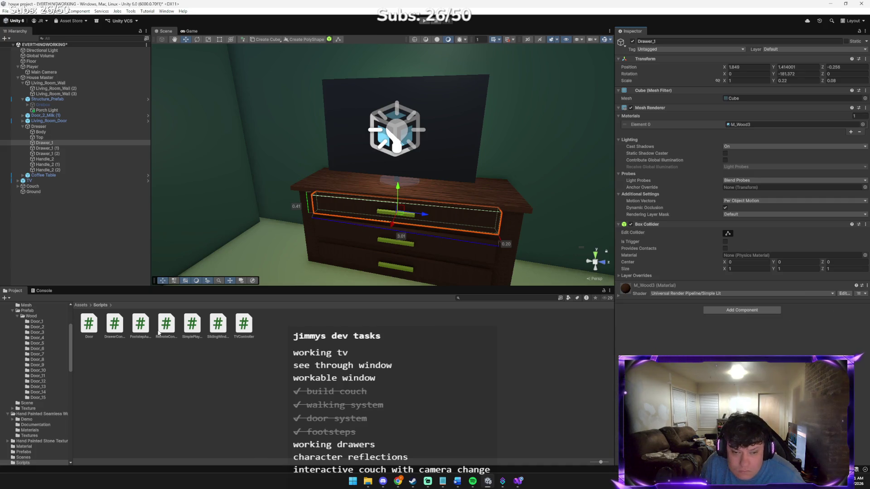
pyautogui.doubleClick(119, 328)
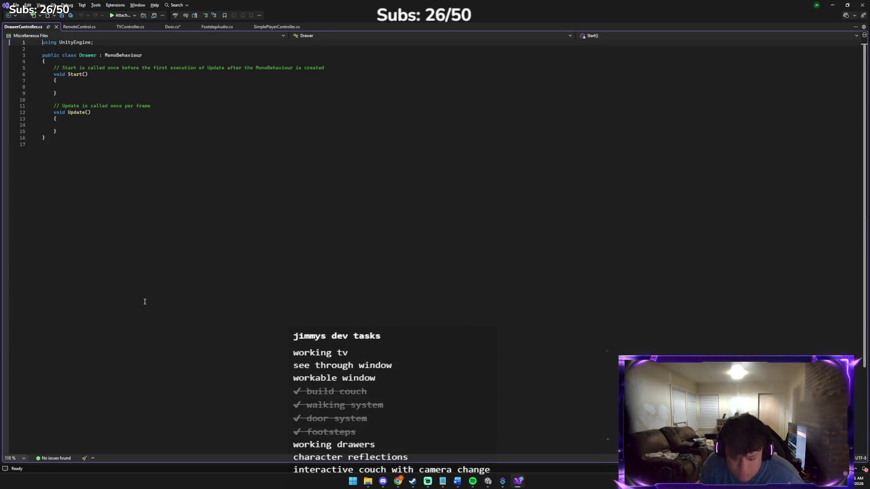
# Replace DrawerController.cs's default template with Claude's full drawer script and save it.
pyautogui.hotkey('ctrl', 'a')
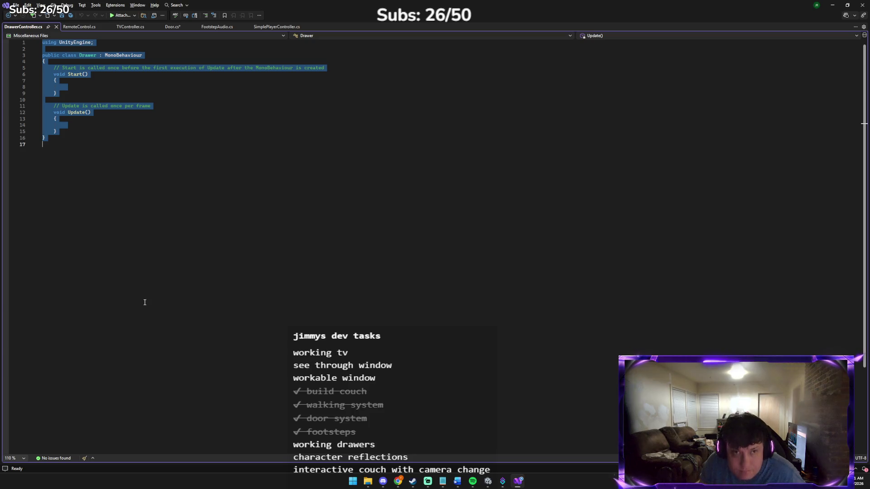
pyautogui.hotkey('alt', 'Tab')
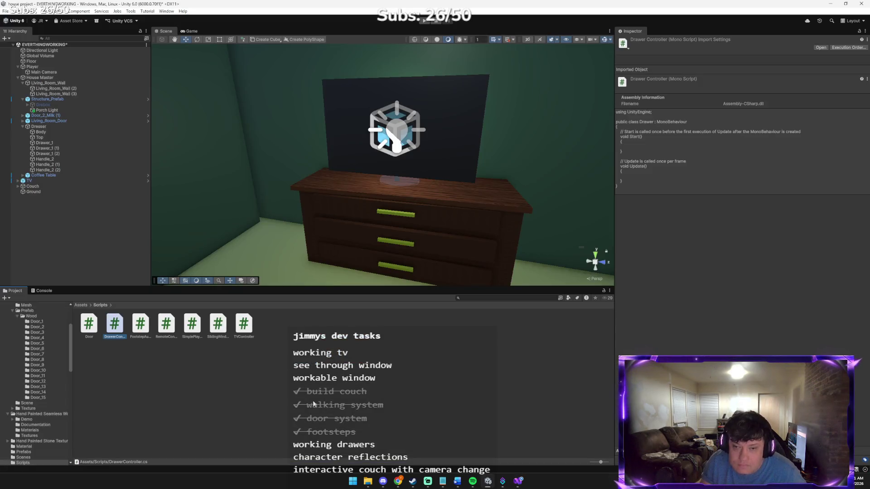
pyautogui.click(399, 446)
pyautogui.scroll(20, 255, 244)
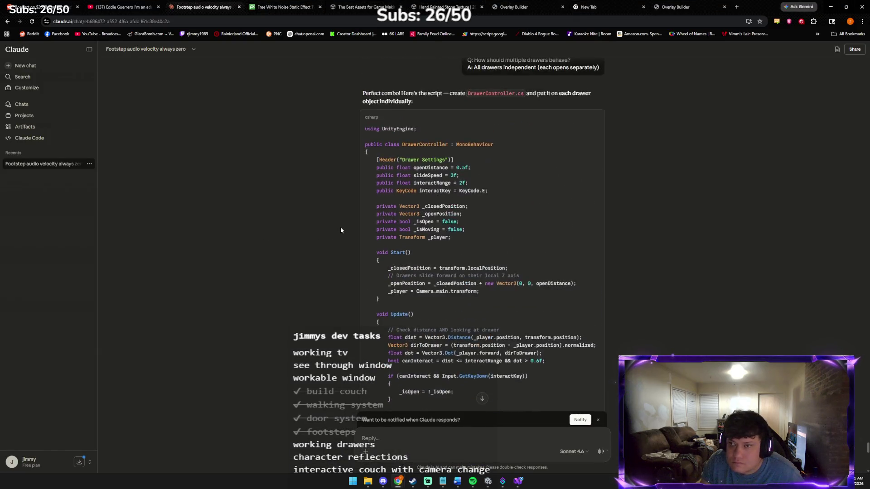
pyautogui.scroll(2, 341, 230)
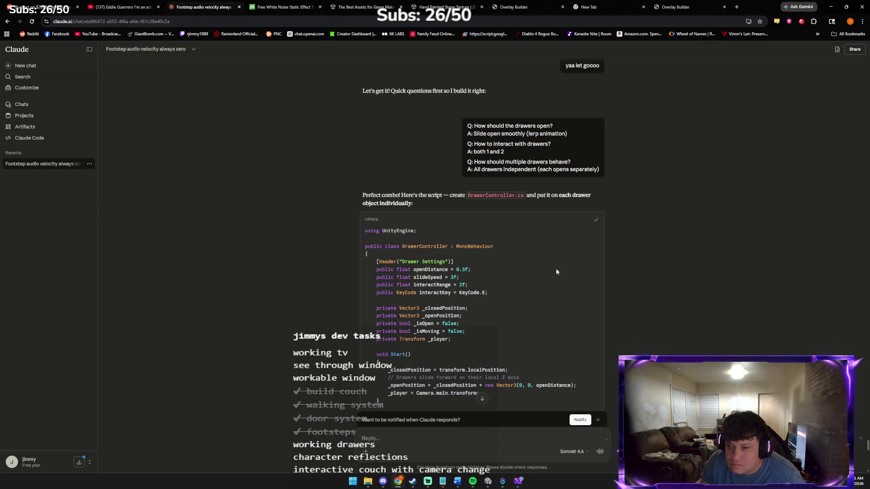
pyautogui.scroll(-20, 556, 272)
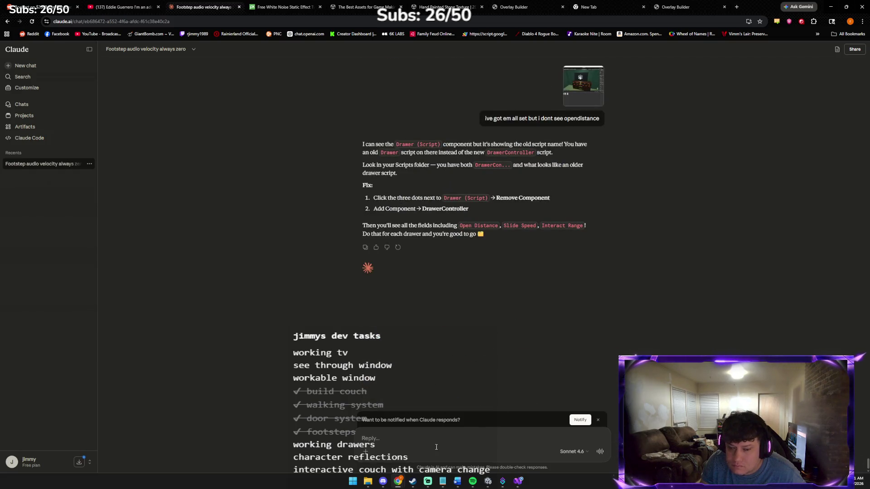
pyautogui.hotkey('alt', 'Tab')
pyautogui.hotkey('alt', 'Tab')
pyautogui.hotkey('alt', 'Tab')
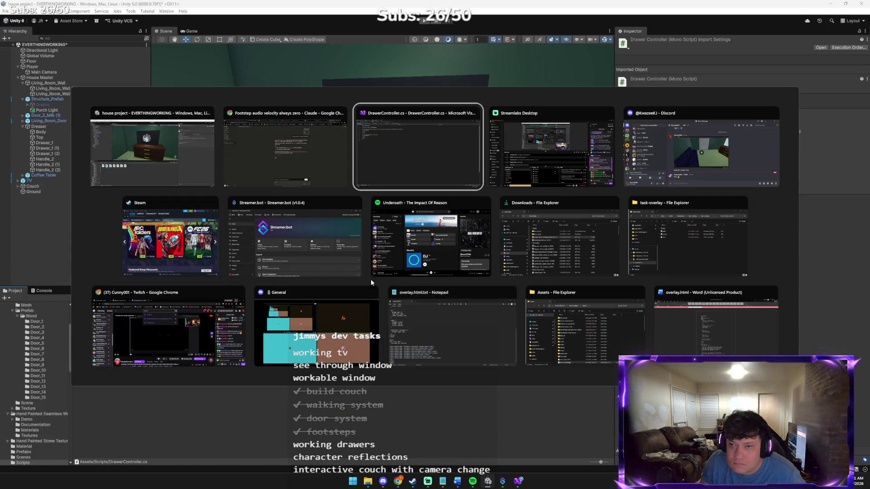
pyautogui.hotkey('ctrl', 'v')
pyautogui.hotkey('ctrl', 's')
pyautogui.click(489, 480)
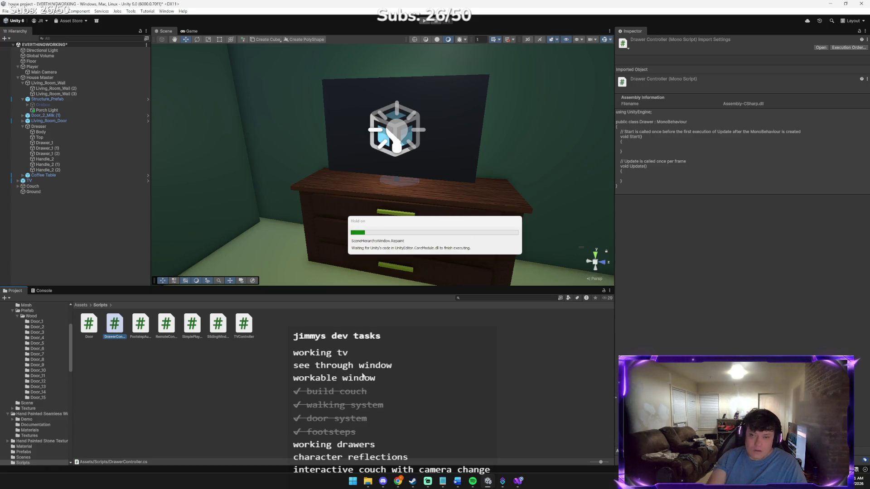
# Tell Claude in the browser chat that DrawerController hadn't been saved, then return to Unity.
pyautogui.moveTo(398, 481)
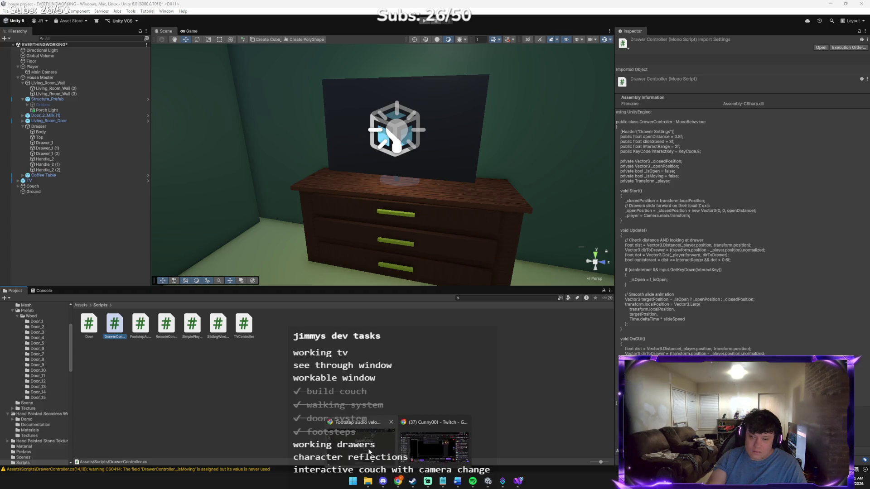
pyautogui.click(369, 442)
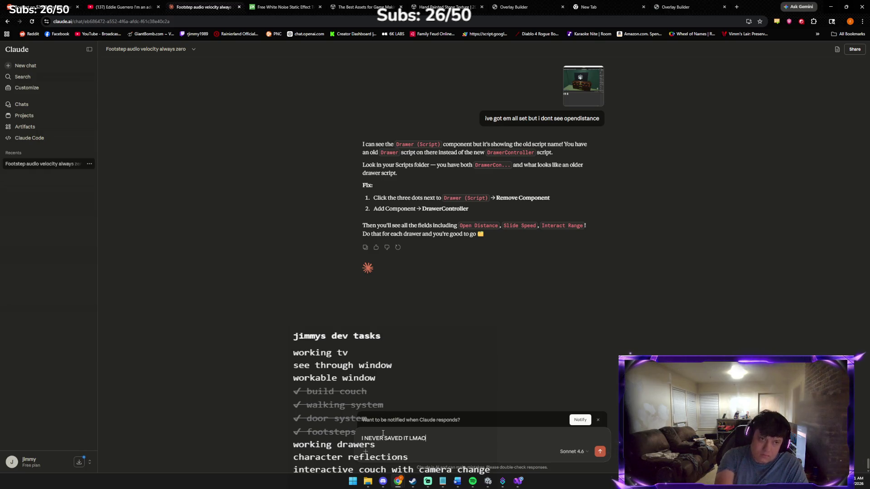
pyautogui.press('Return')
pyautogui.hotkey('alt', 'Tab')
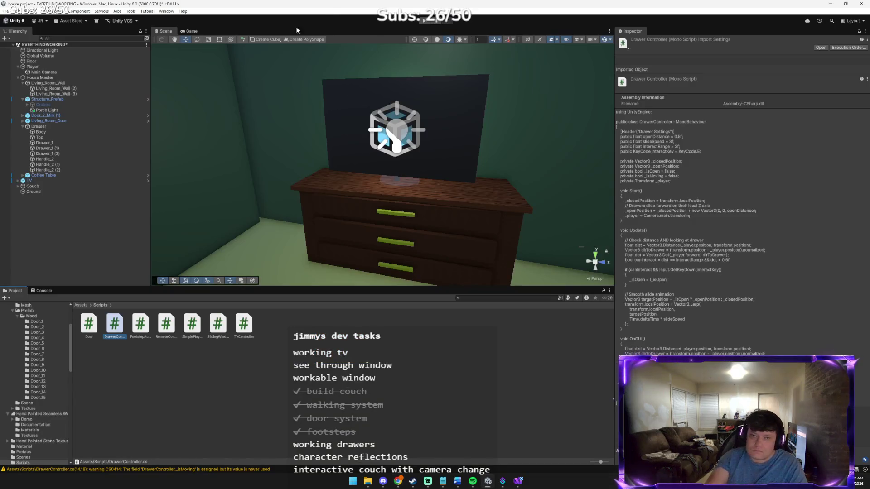
# Attach DrawerController to Drawer_1 and rename the first drawer copy to Drawer_3.
pyautogui.moveTo(117, 317); pyautogui.dragTo(49, 144)
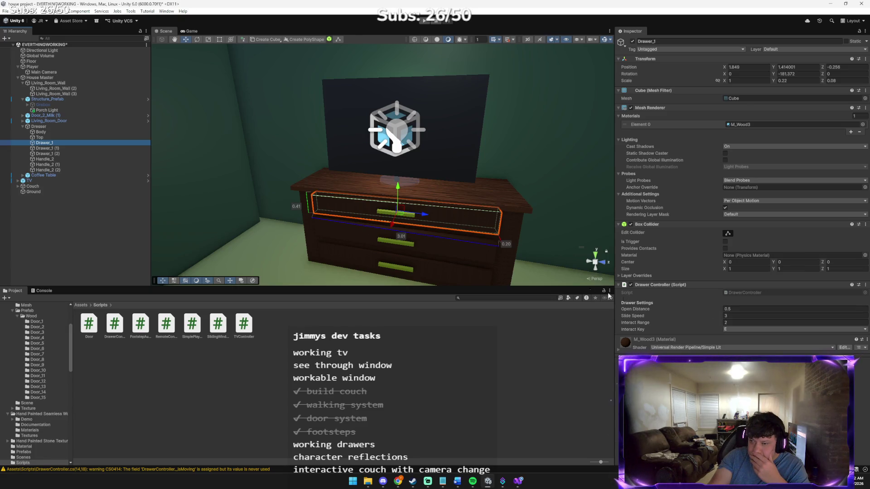
pyautogui.rightClick(91, 149)
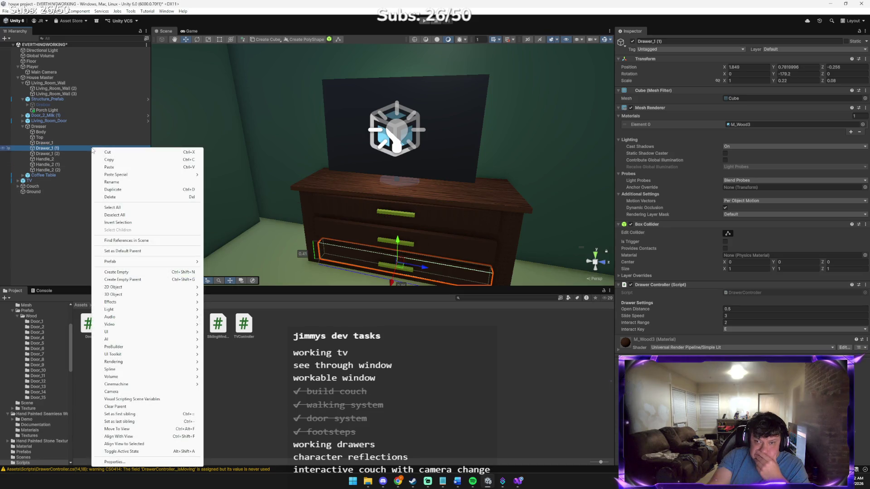
pyautogui.click(121, 183)
pyautogui.write('Drawer_')
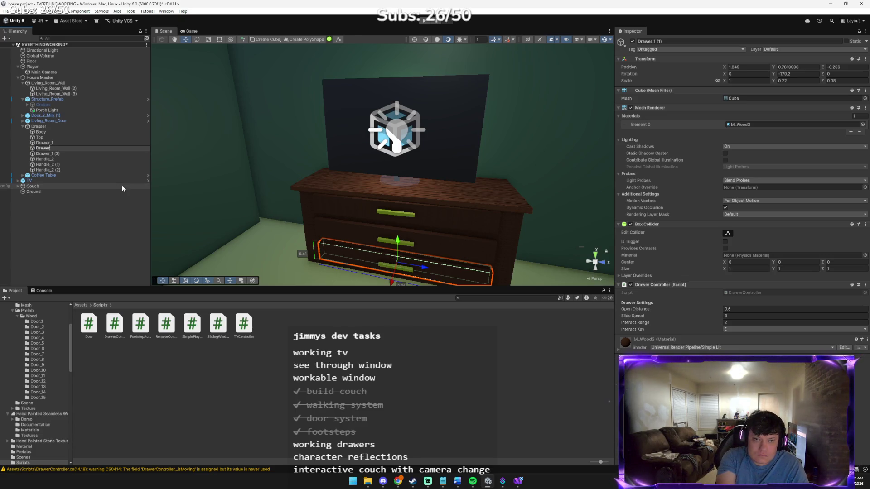
pyautogui.write('3')
pyautogui.press('Return')
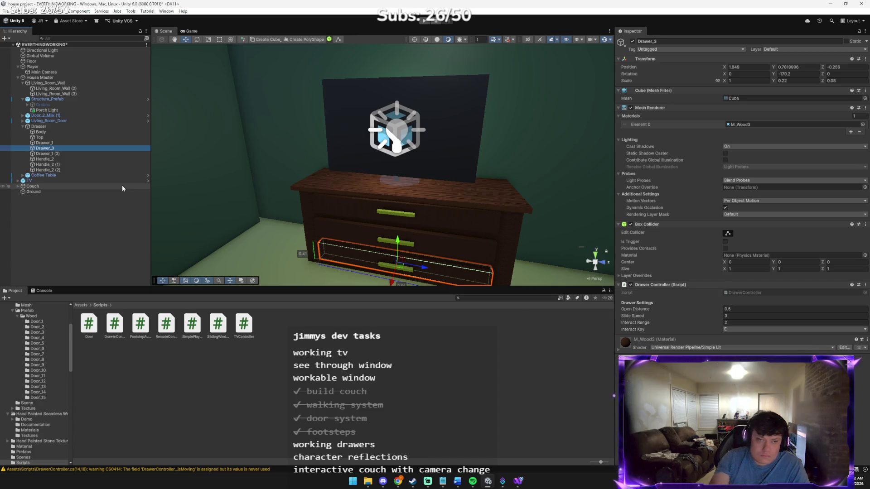
# Rename the second drawer copy to Drawer_2 and add the drawer script to it.
pyautogui.rightClick(69, 154)
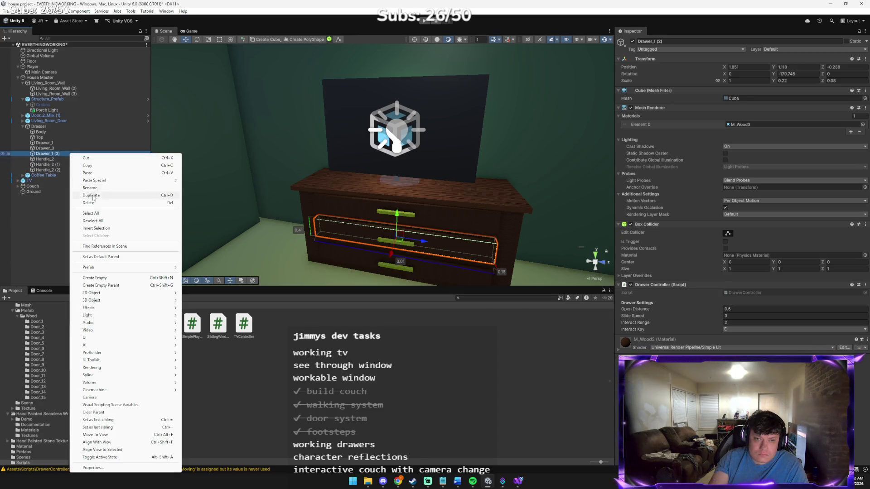
pyautogui.click(92, 188)
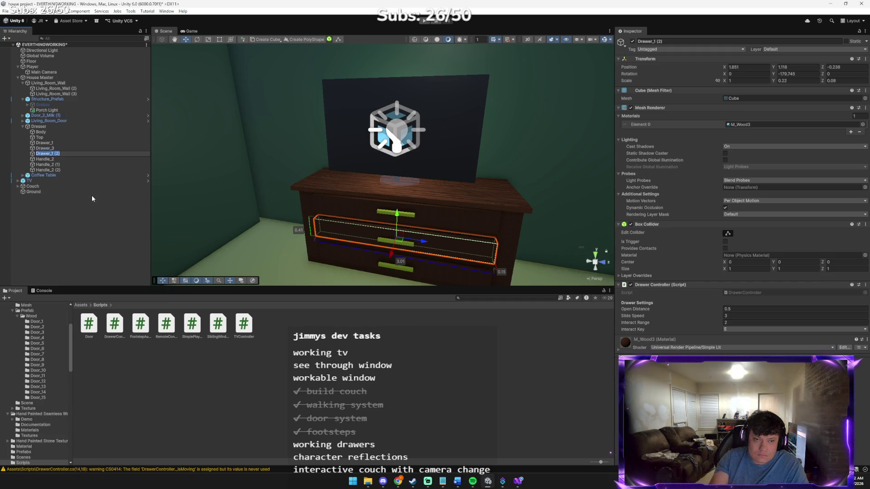
pyautogui.write('Drwa')
pyautogui.press('BackSpace')
pyautogui.press('BackSpace')
pyautogui.write('awer2')
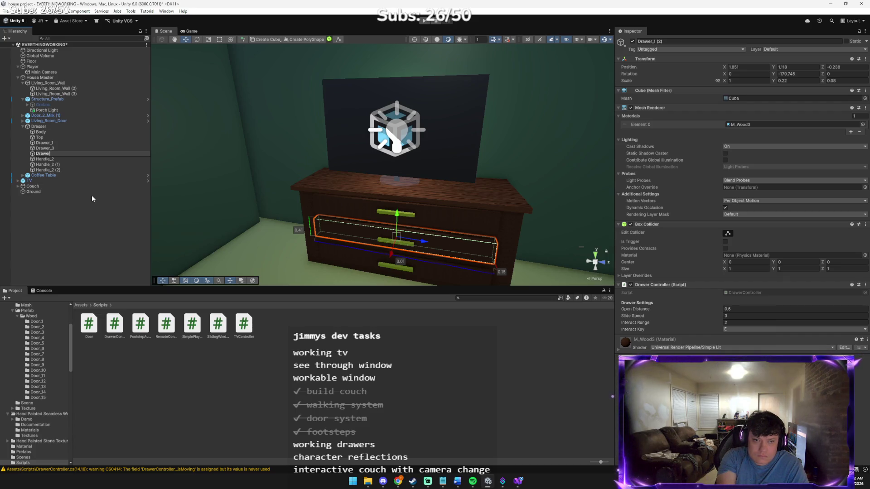
pyautogui.press('Return')
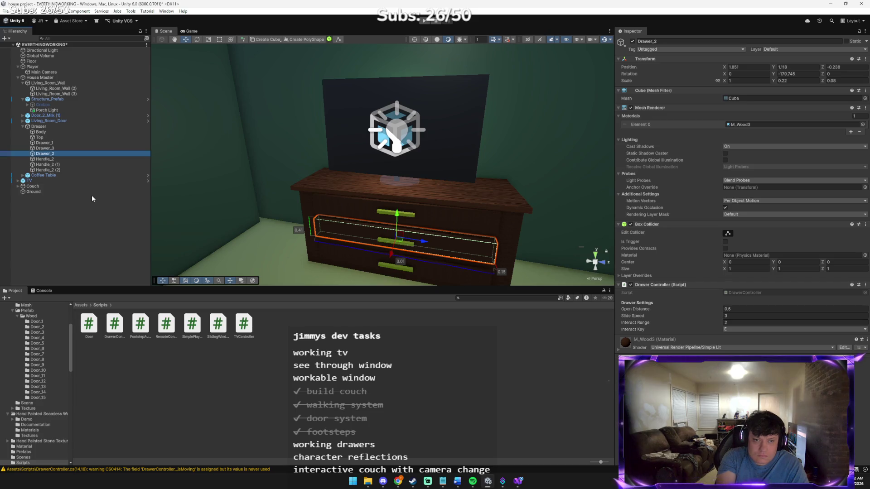
pyautogui.moveTo(45, 154); pyautogui.dragTo(50, 157)
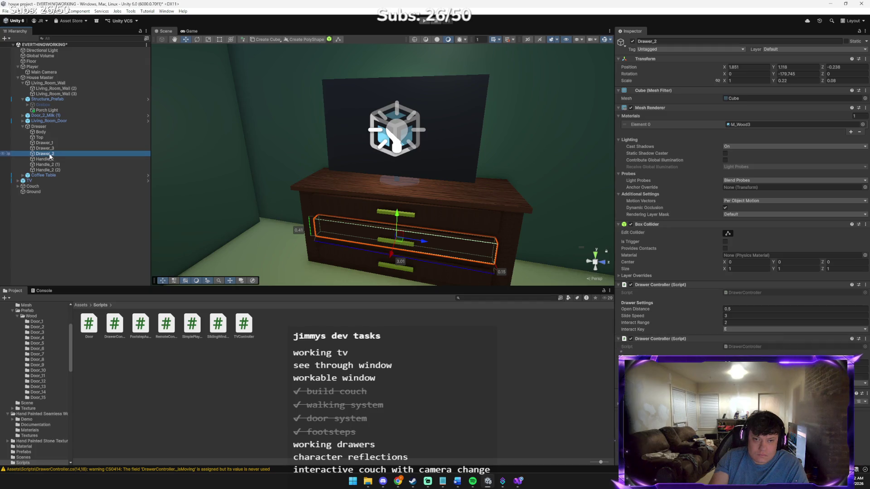
# Select Drawer_3 to check its settings, start the game, and switch to Claude.
pyautogui.click(50, 150)
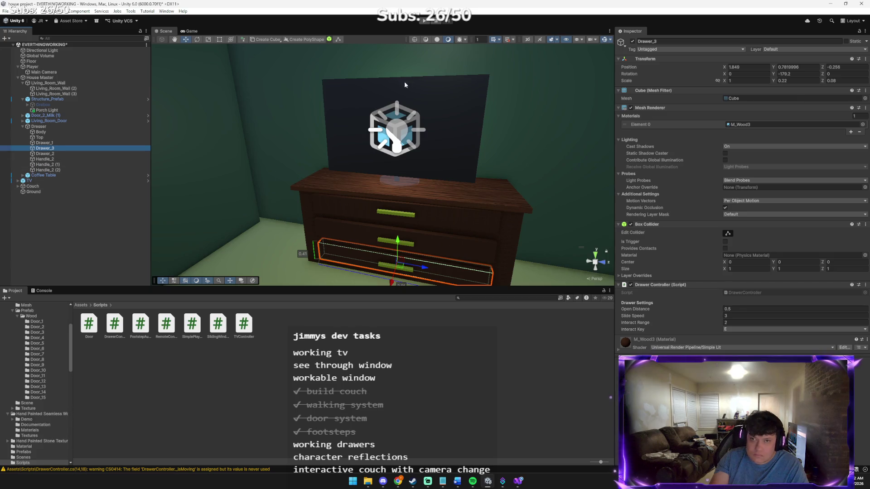
pyautogui.click(424, 21)
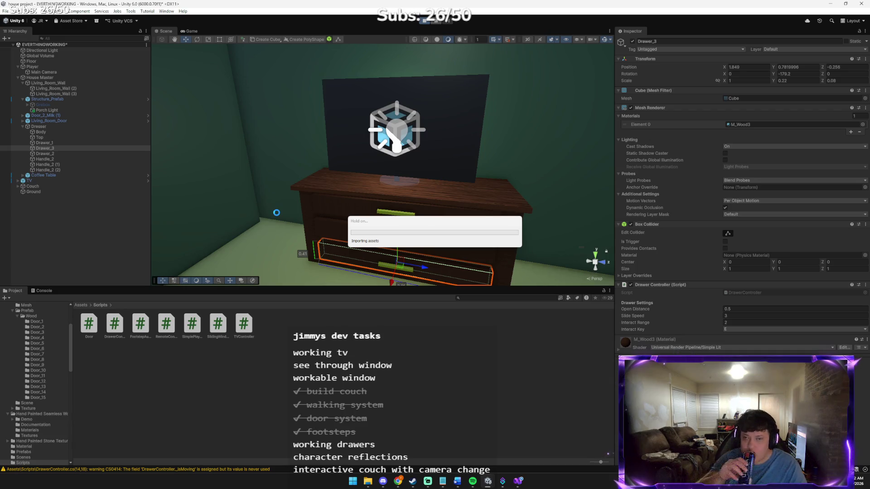
pyautogui.hotkey('alt', 'Tab')
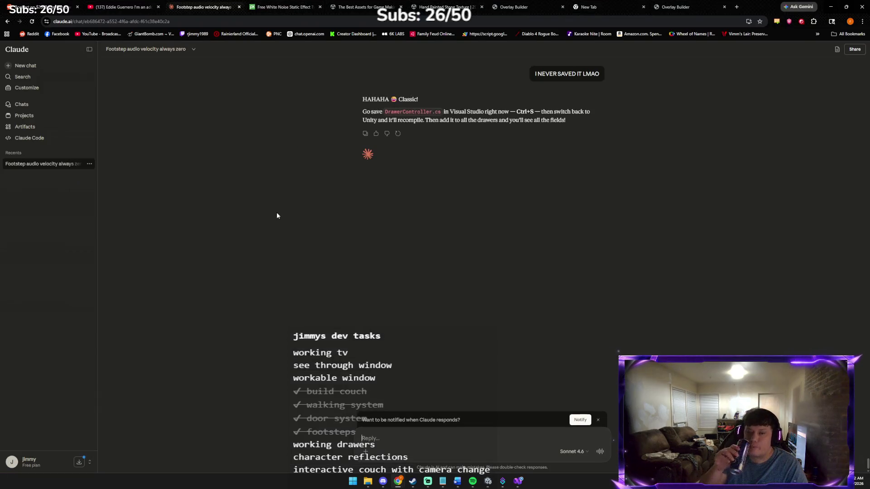
# Walk the player through the doorway into the room, then stop play mode.
pyautogui.hotkey('alt', 'Tab')
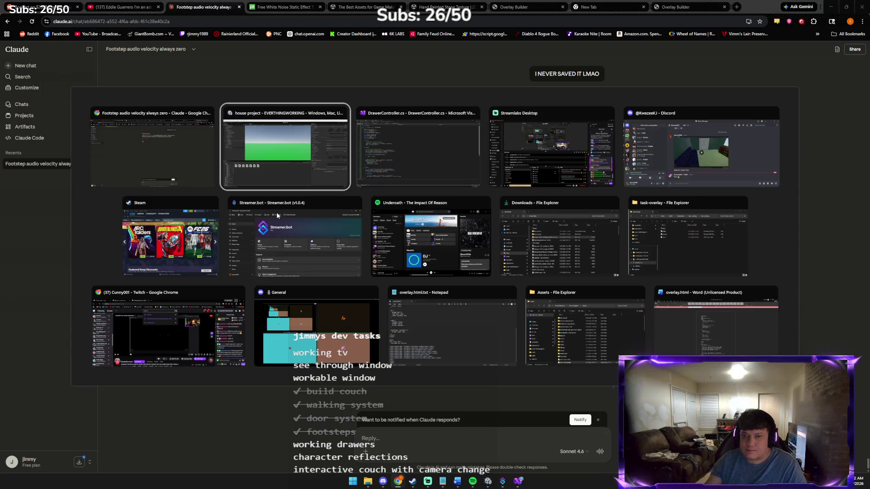
pyautogui.press('w')
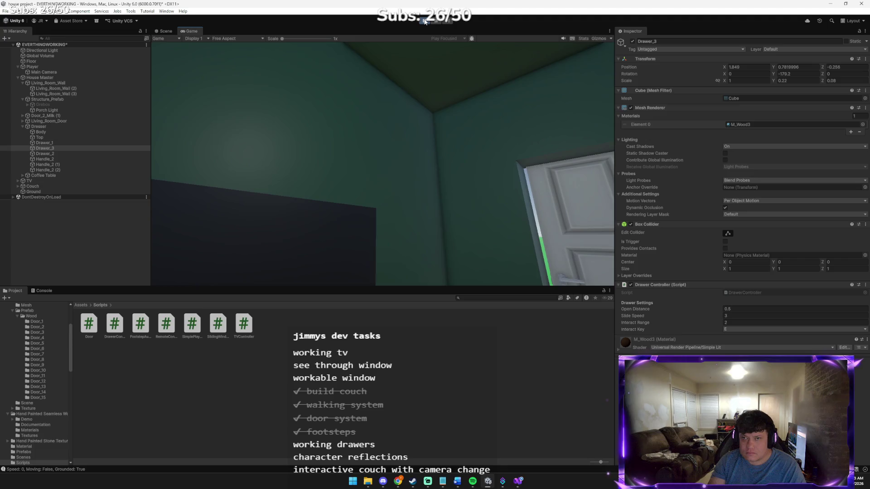
pyautogui.hotkey('ctrl', 'p')
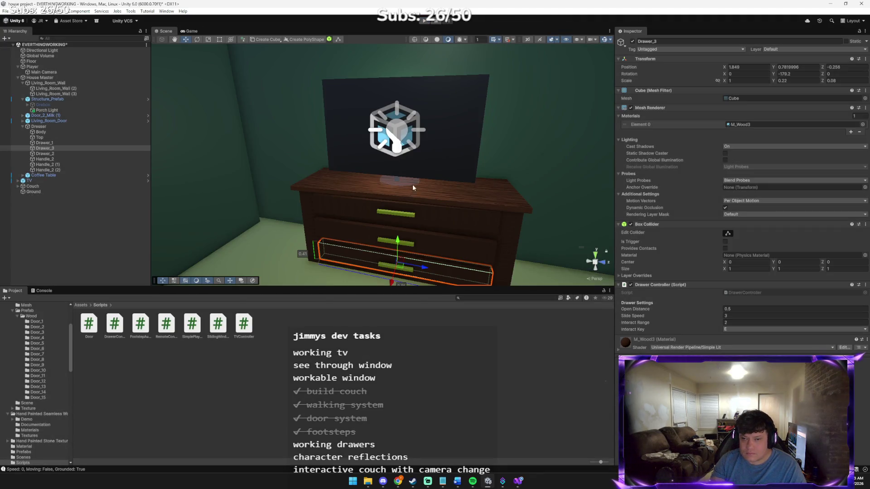
# Change Drawer_3's Interact Range to 4 and run the game.
pyautogui.click(730, 322)
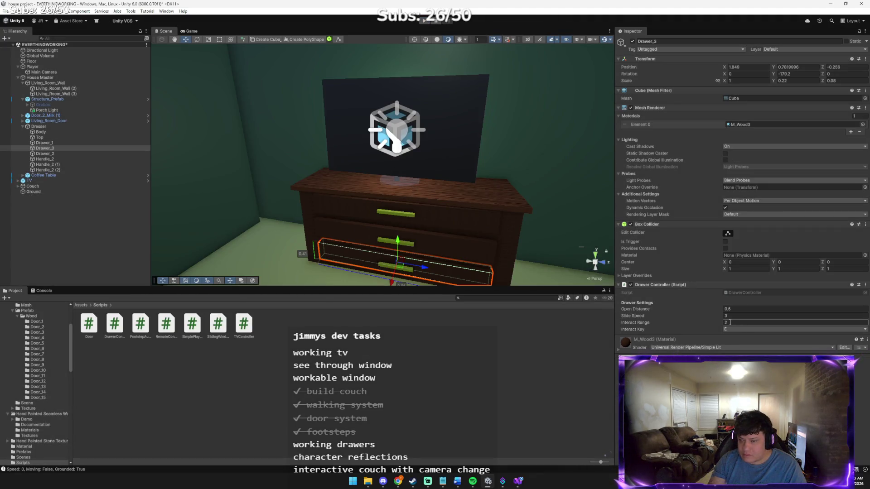
pyautogui.write('4')
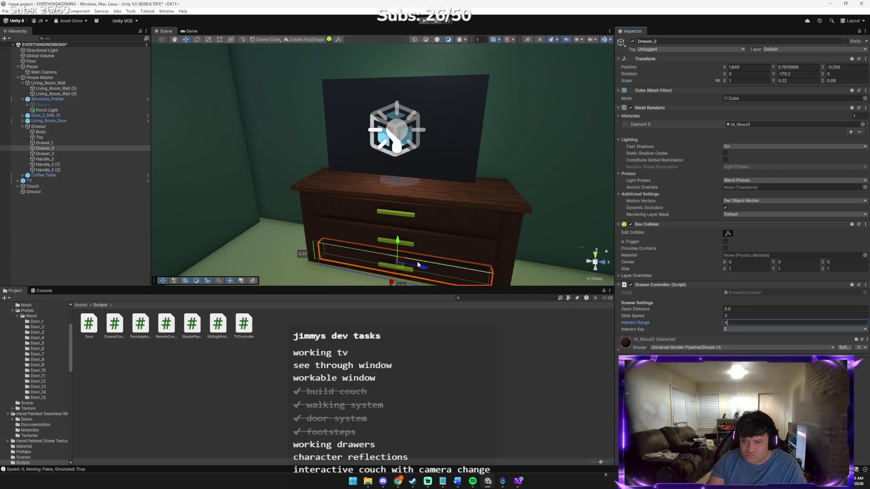
pyautogui.click(425, 23)
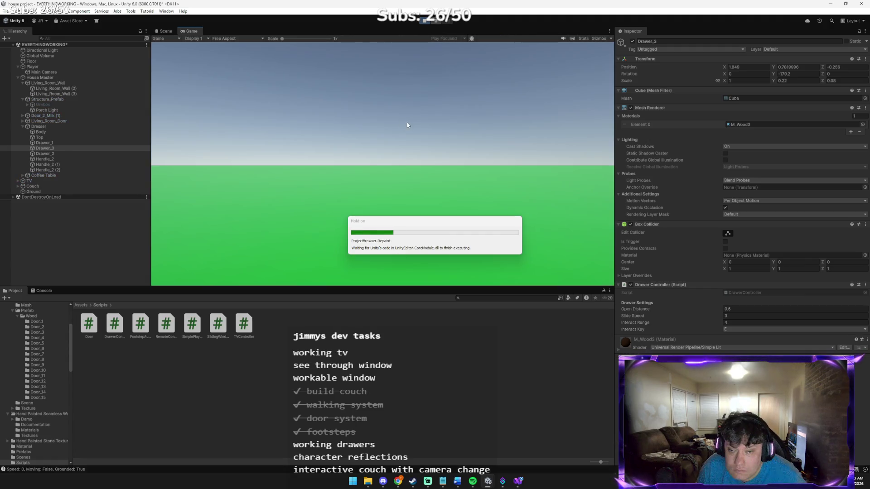
# Walk up to the dresser and slide Drawer_3 open and closed with E.
pyautogui.press('w')
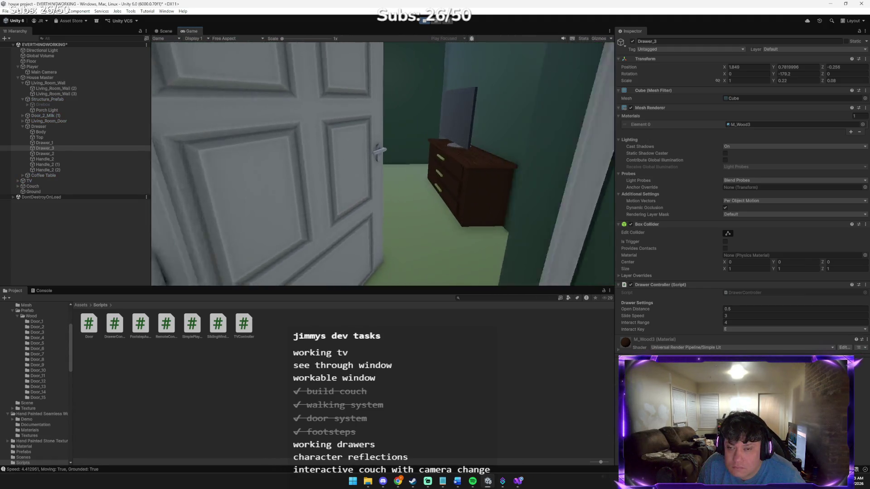
pyautogui.press('e')
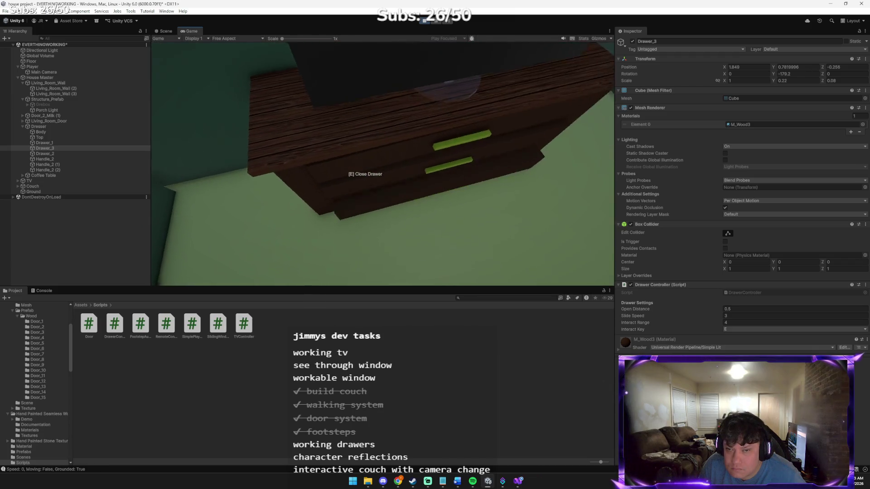
pyautogui.press('e')
pyautogui.press('s')
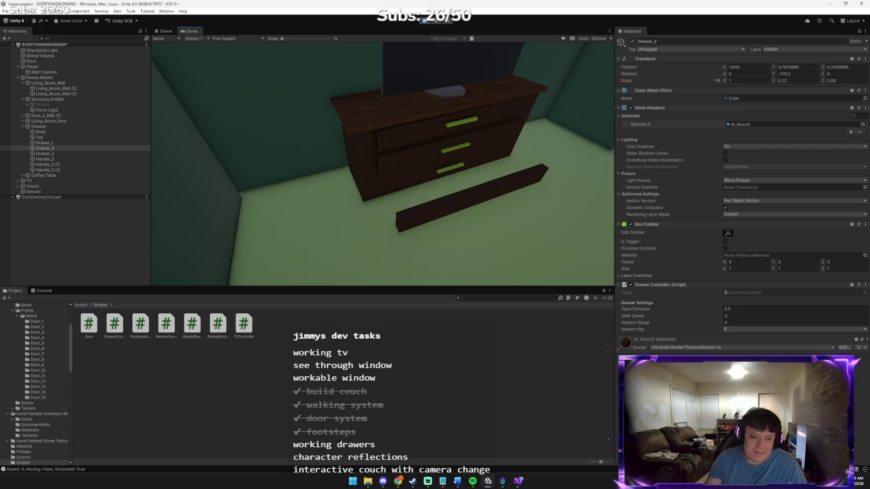
pyautogui.press('w')
pyautogui.press('e')
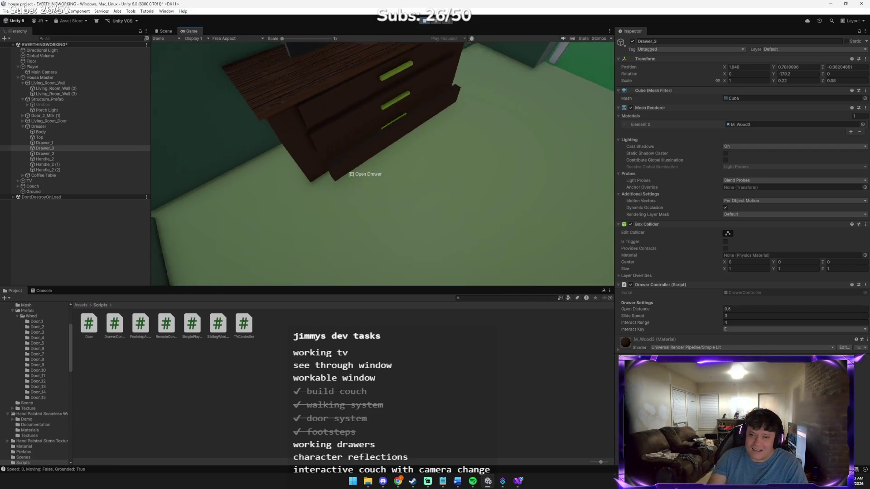
pyautogui.press('w')
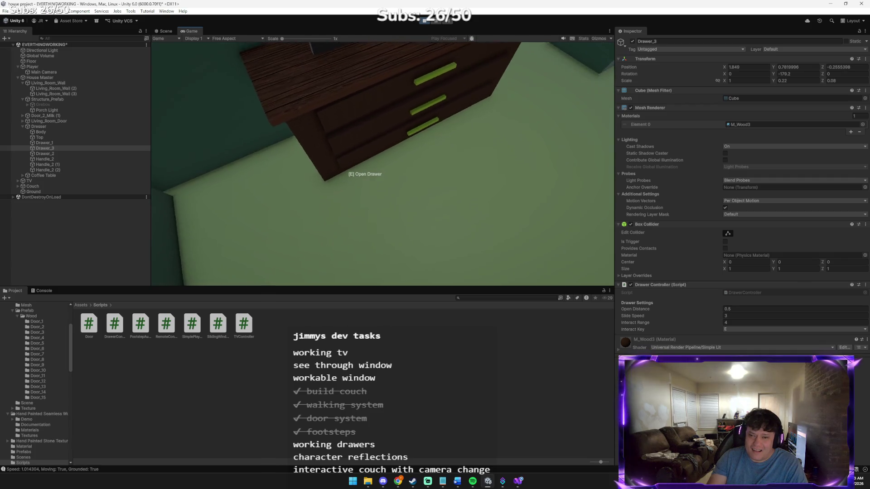
pyautogui.press('e')
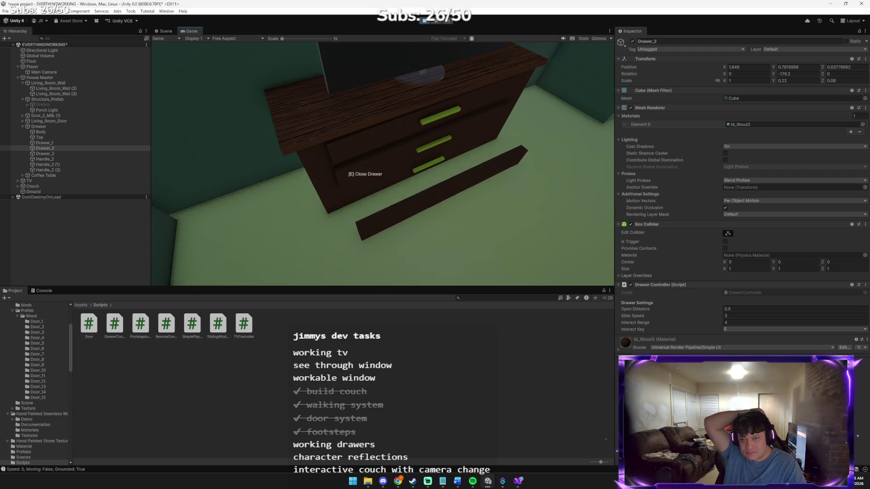
# Toggle the bottom drawer open and closed several more times, then stop play mode.
pyautogui.press('e')
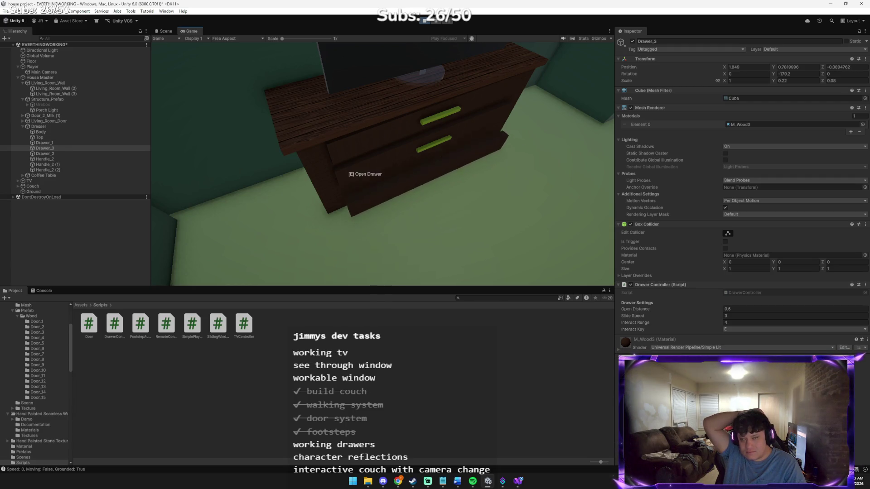
pyautogui.press('e')
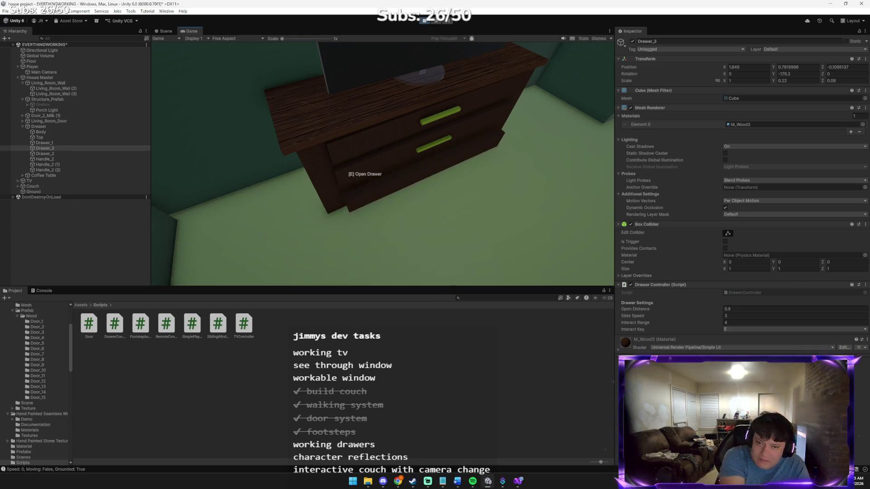
pyautogui.press('e')
pyautogui.press('e')
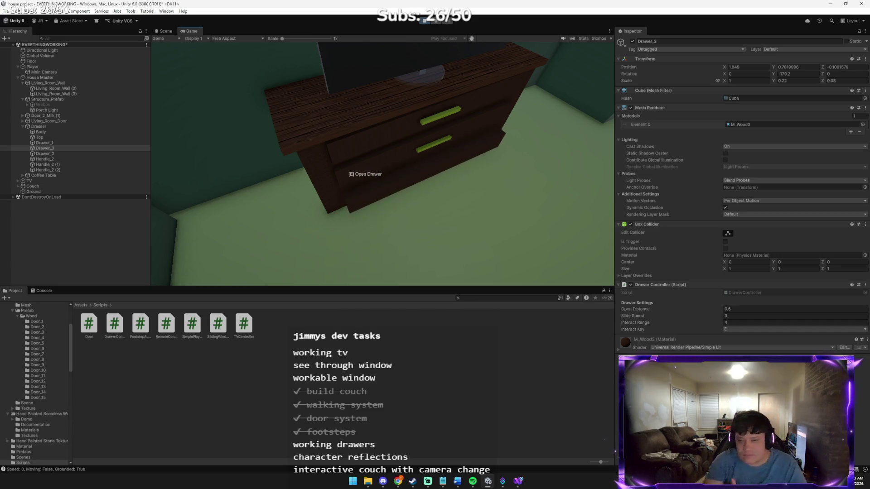
pyautogui.press('e')
pyautogui.press('e')
pyautogui.press('e')
pyautogui.press('e')
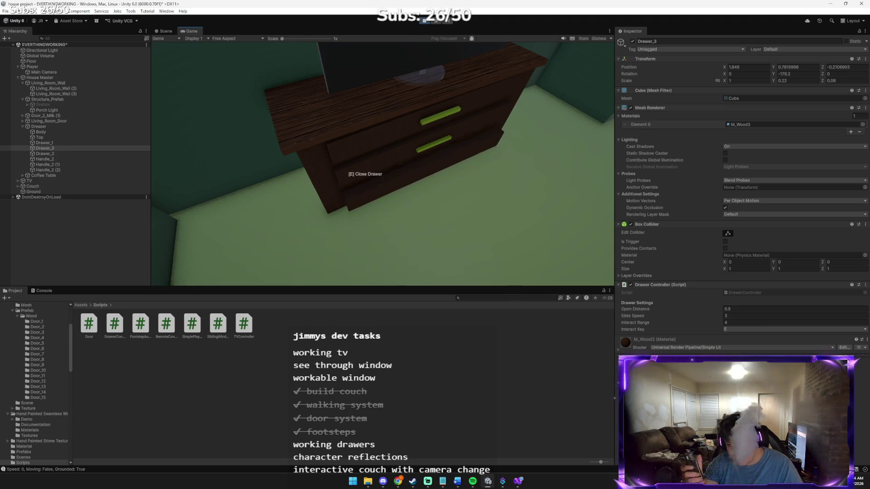
pyautogui.press('e')
pyautogui.press('e')
pyautogui.press('e')
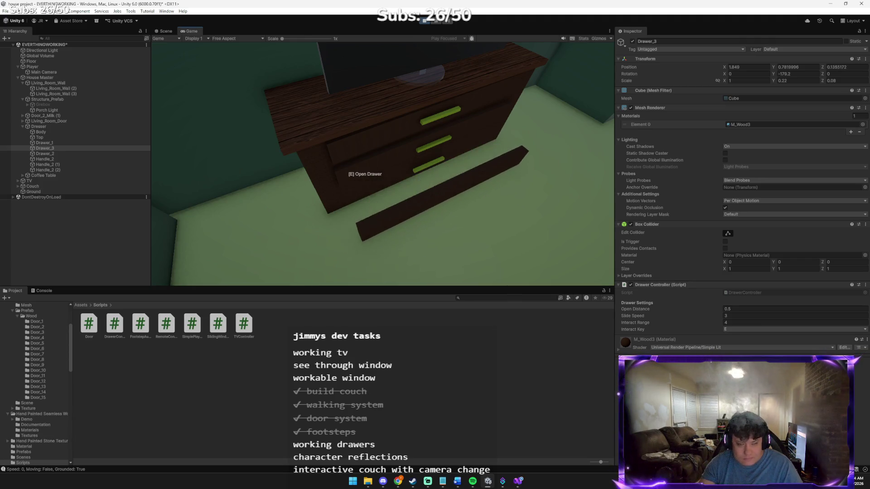
pyautogui.press('e')
pyautogui.press('e')
pyautogui.press('e')
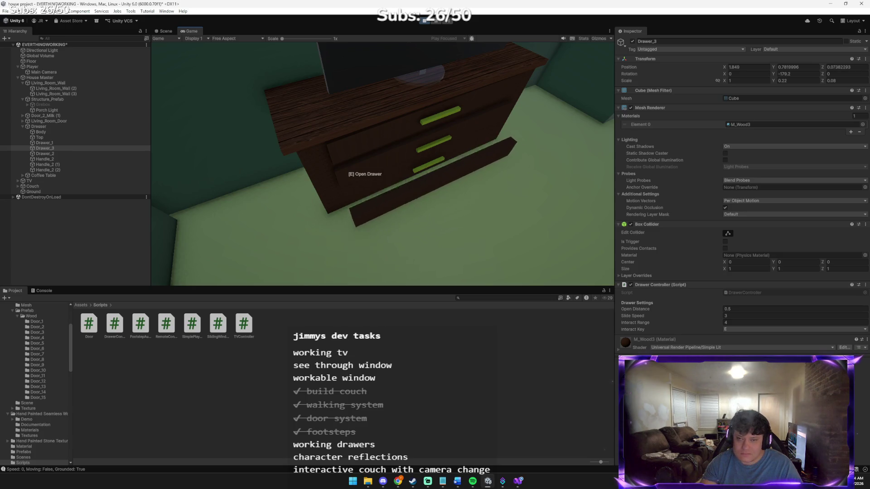
pyautogui.press('e')
pyautogui.press('e')
pyautogui.press('e')
pyautogui.press('e')
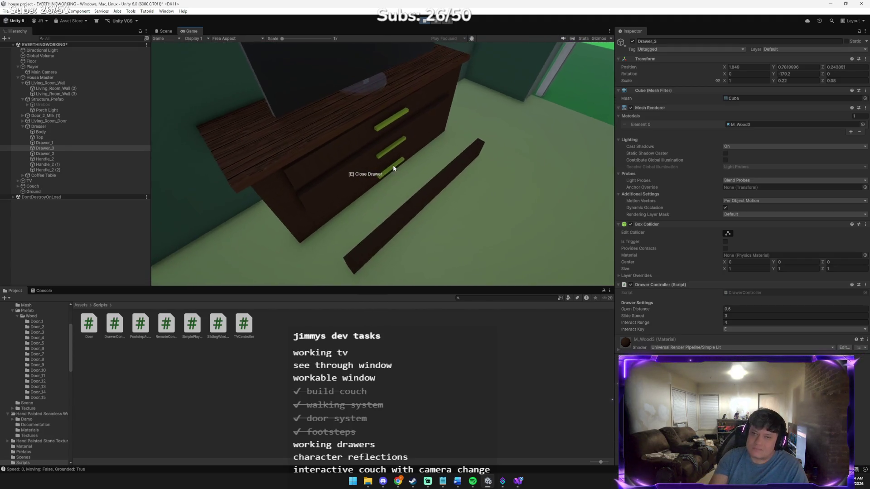
pyautogui.press('e')
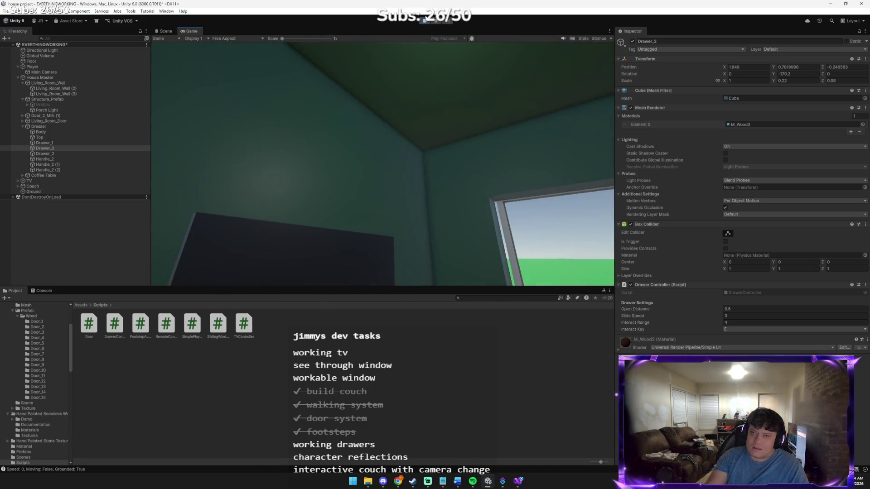
pyautogui.click(424, 21)
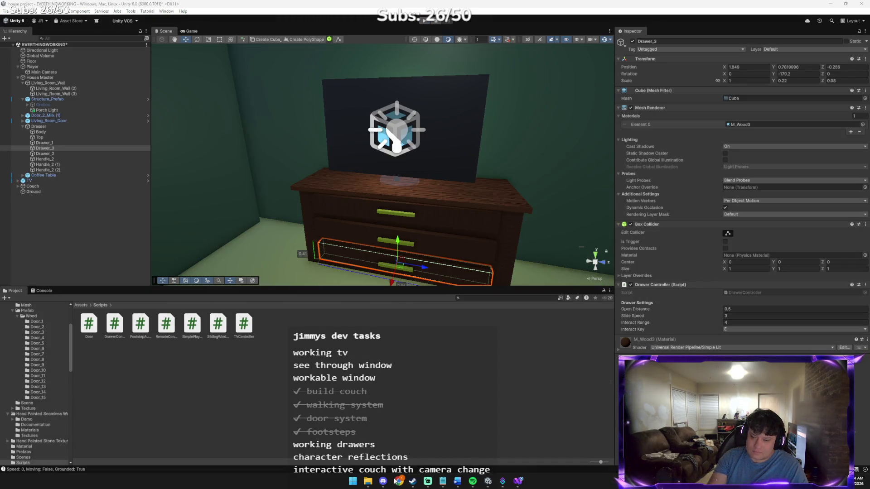
# Send Claude the drawer screenshot with a note about all the drawers, then return to Unity.
pyautogui.click(398, 481)
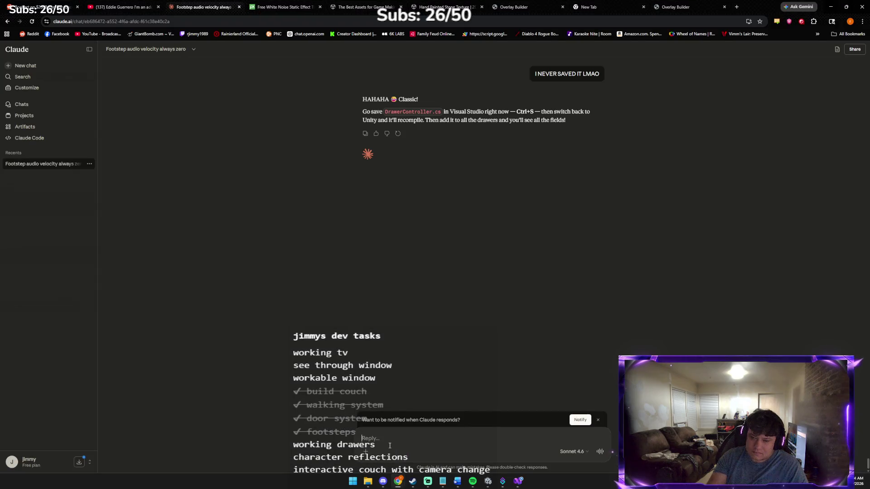
pyautogui.write('ok fir')
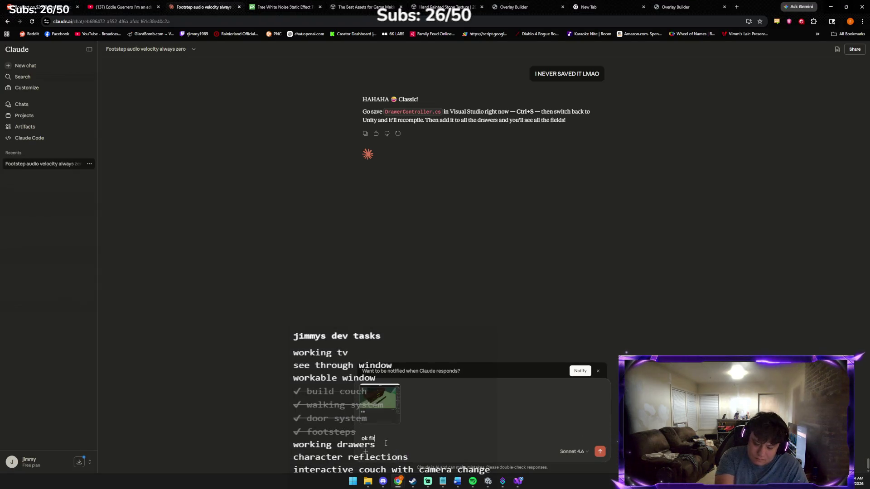
pyautogui.write('st i was du')
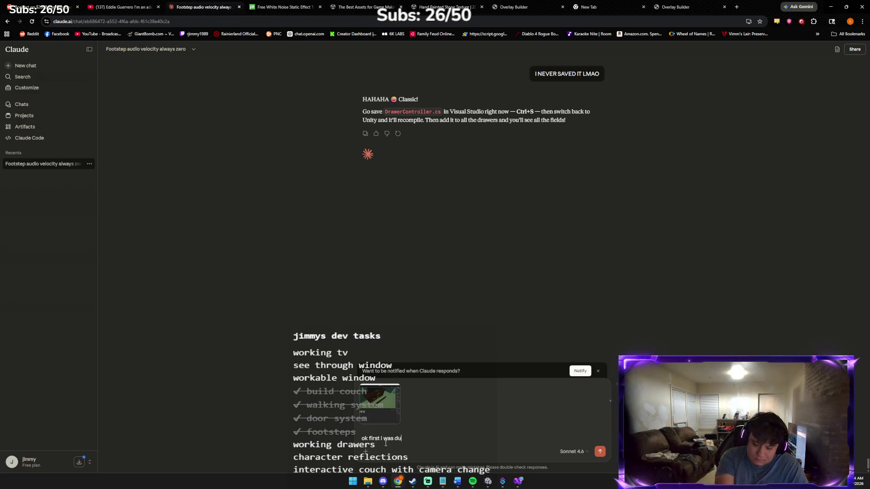
pyautogui.write('mb my bad lmao we forg')
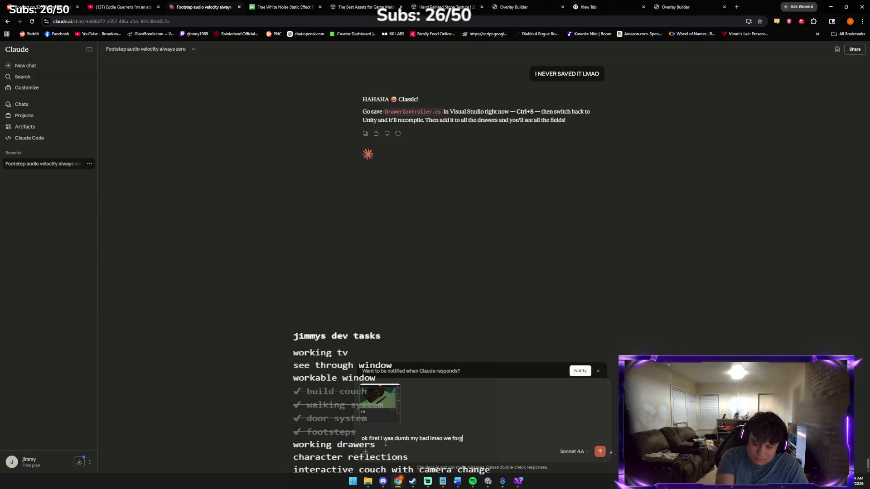
pyautogui.write('ot actual drawe')
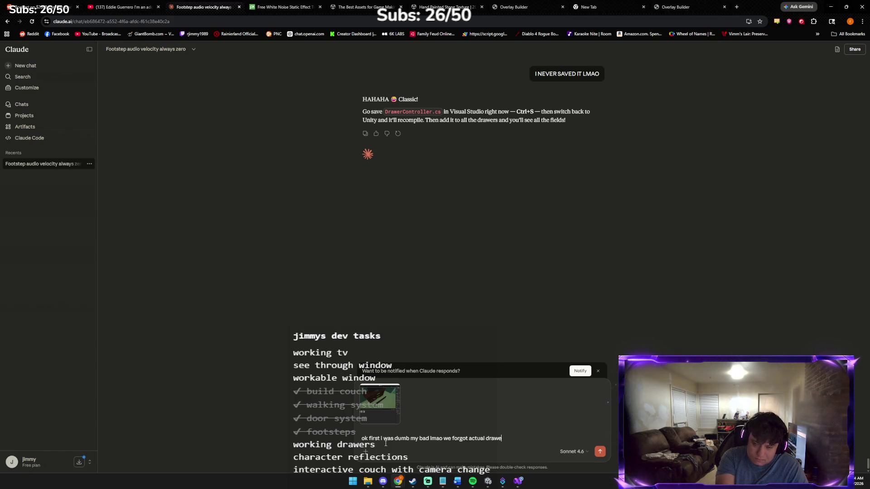
pyautogui.write('rs')
pyautogui.press('Return')
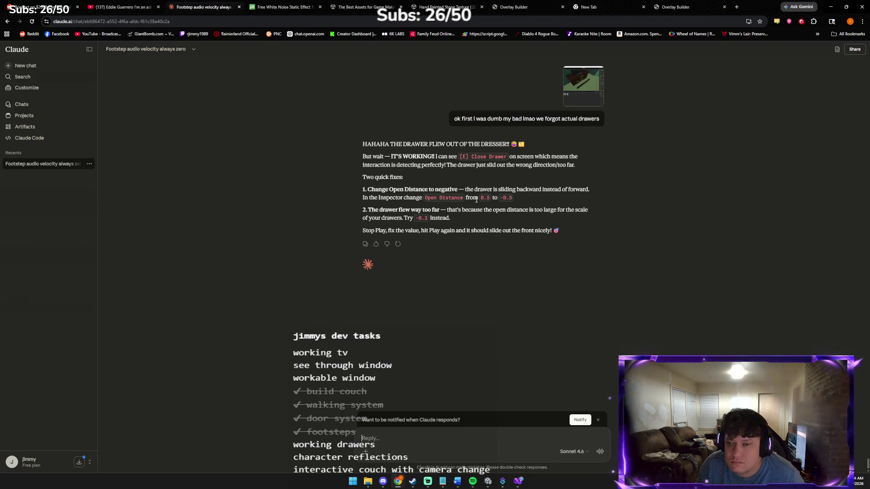
pyautogui.hotkey('alt', 'Tab')
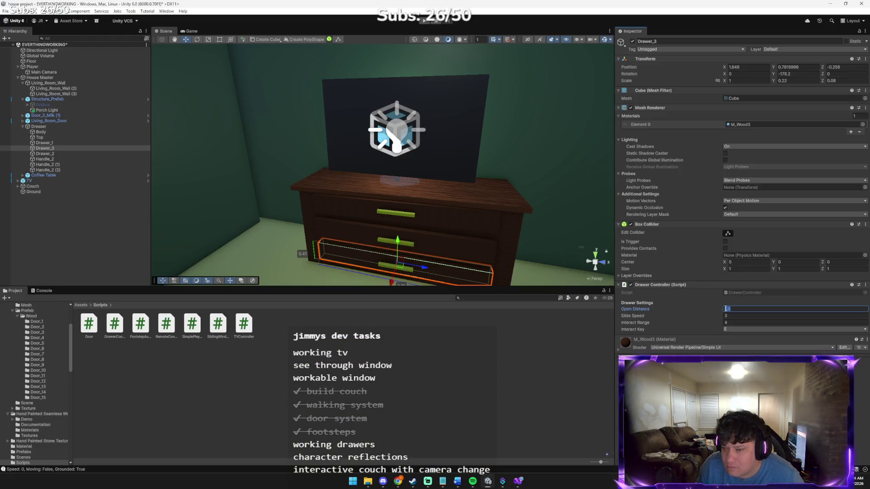
# Set Open Distance to -0.5 on Drawer_3, Drawer_1 and Drawer_2, then play the scene.
pyautogui.write('-0.5')
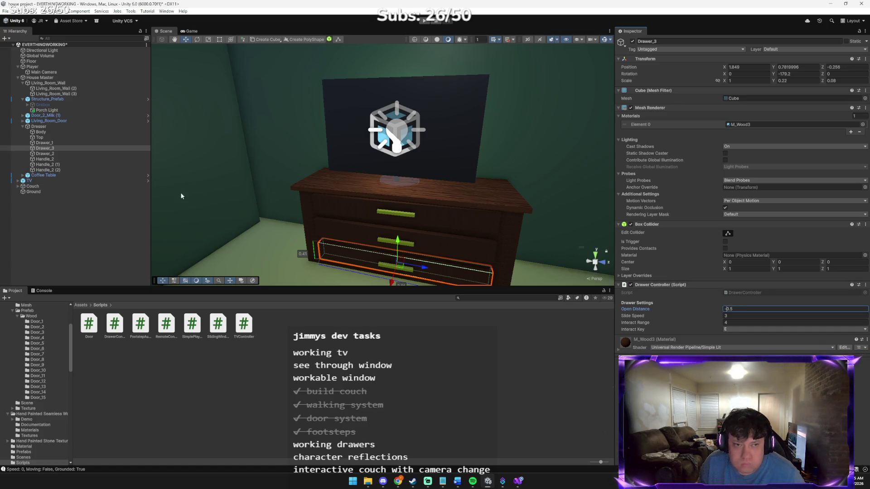
pyautogui.click(110, 143)
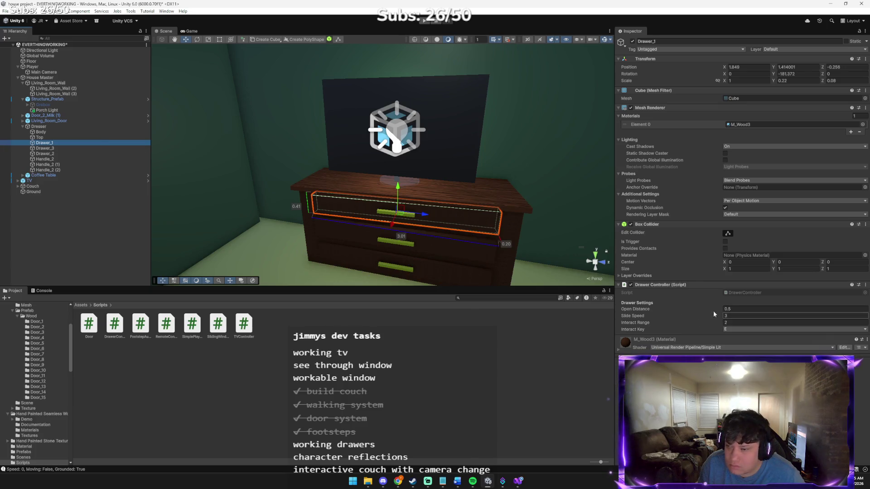
pyautogui.click(725, 309)
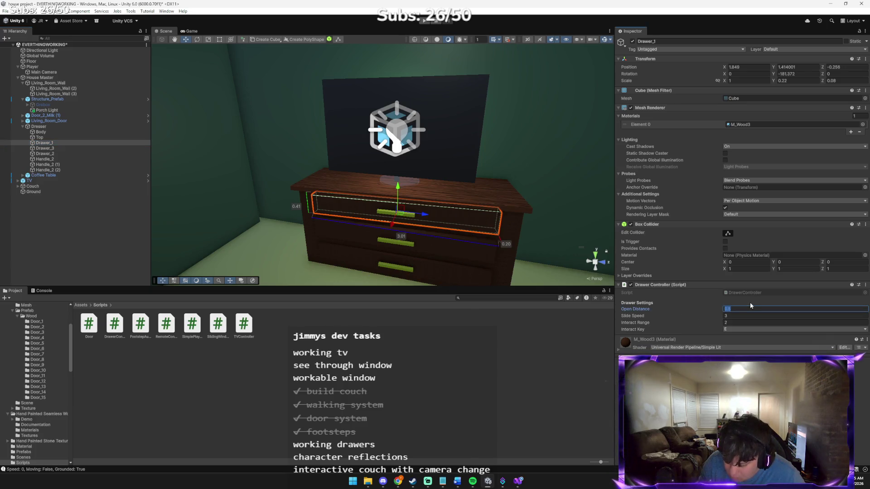
pyautogui.write('-')
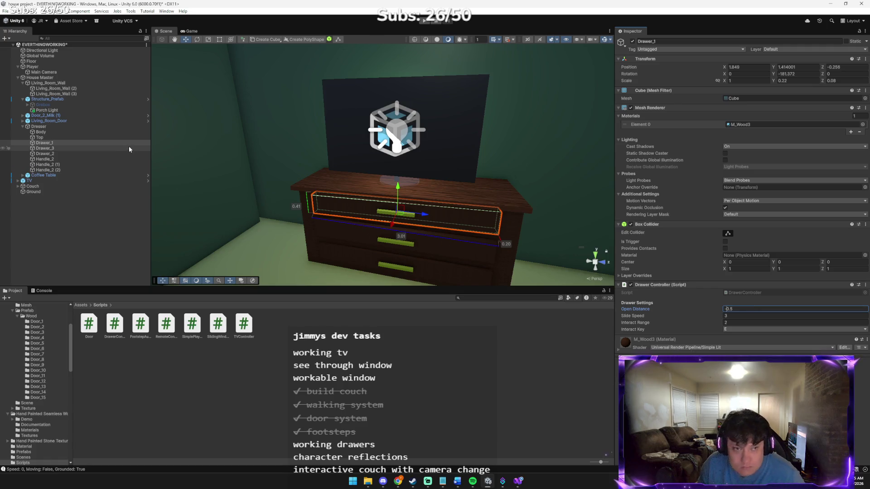
pyautogui.click(119, 154)
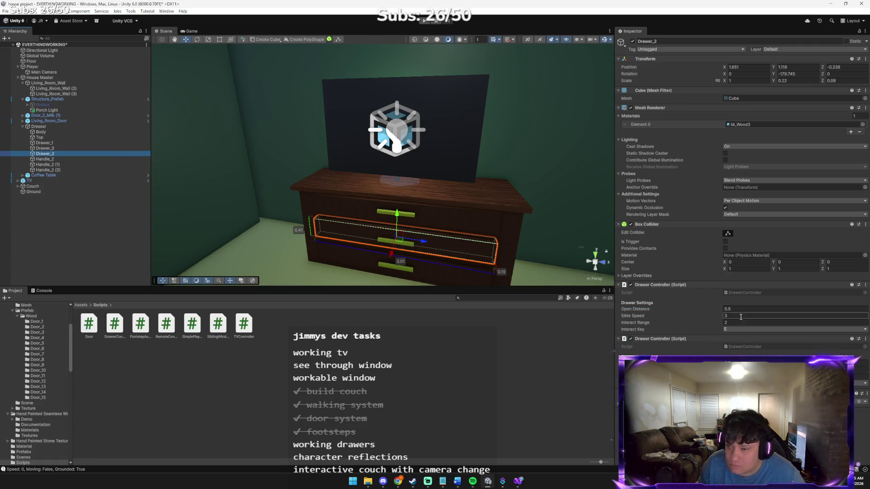
pyautogui.click(728, 308)
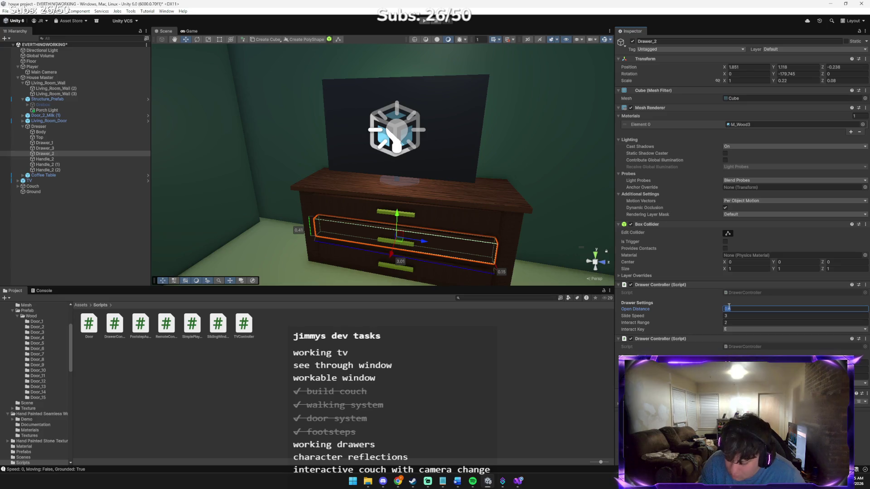
pyautogui.write('-0.5')
pyautogui.press('Return')
pyautogui.hotkey('ctrl', 'p')
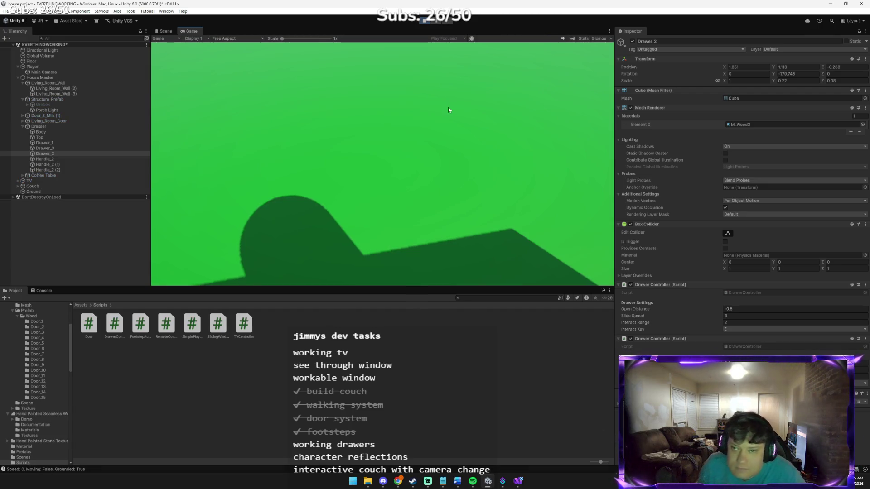
# Walk to the dresser, close and reopen the drawer with E, then stop play mode.
pyautogui.click(449, 110)
pyautogui.press('w')
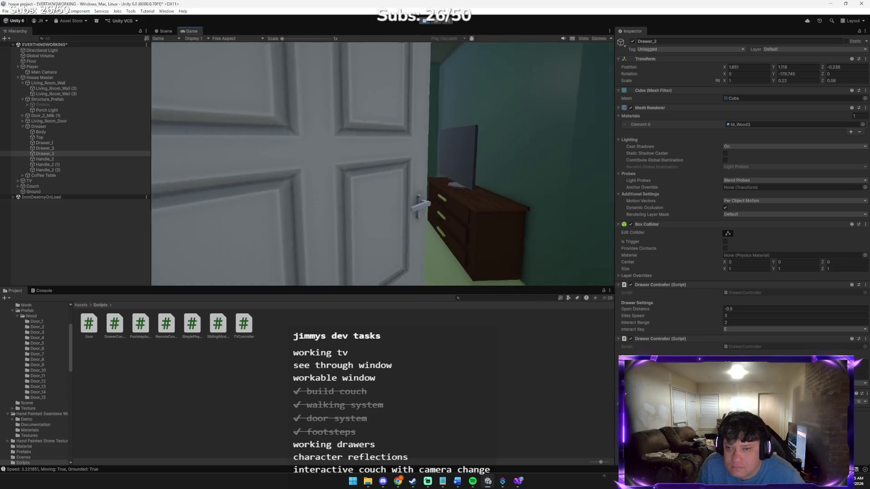
pyautogui.press('w')
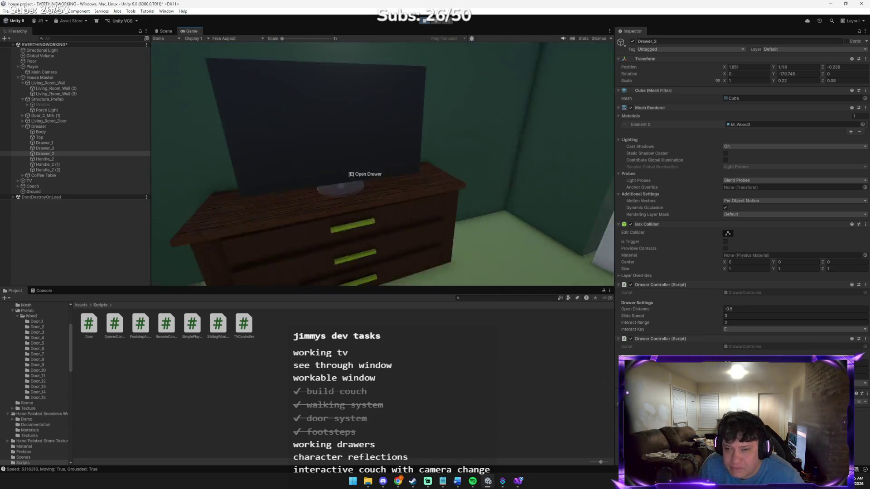
pyautogui.press('e')
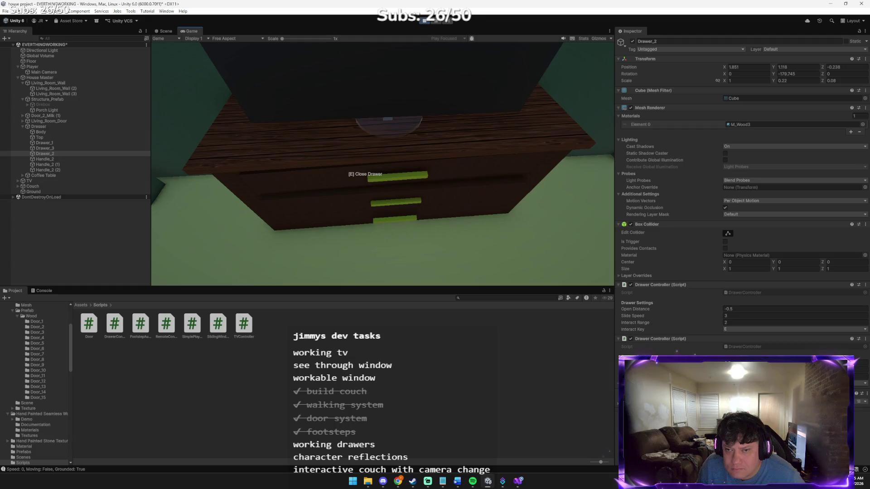
pyautogui.press('w')
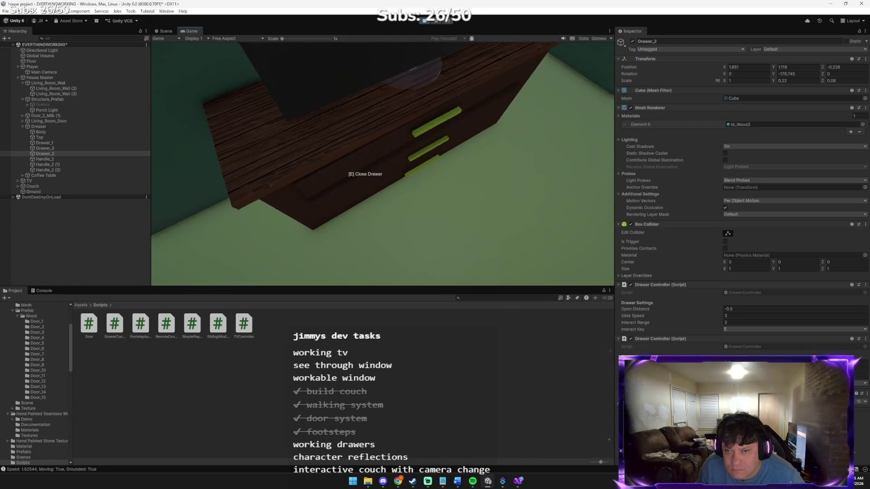
pyautogui.press('e')
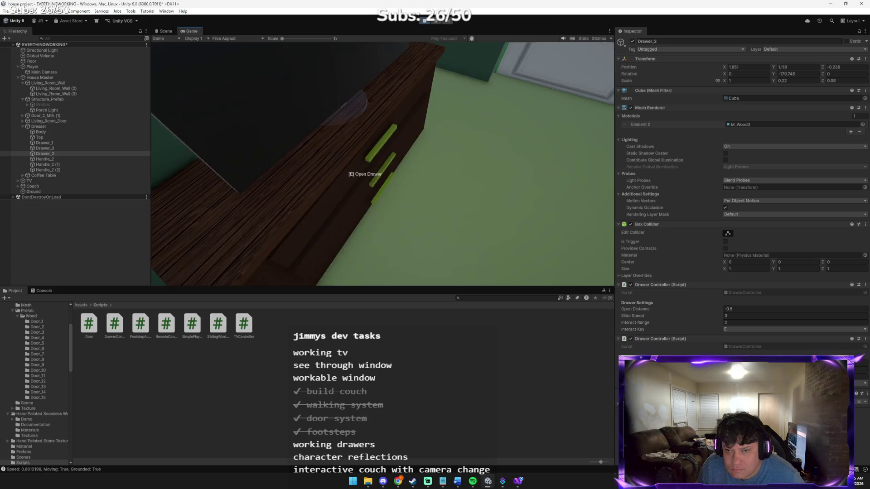
pyautogui.press('e')
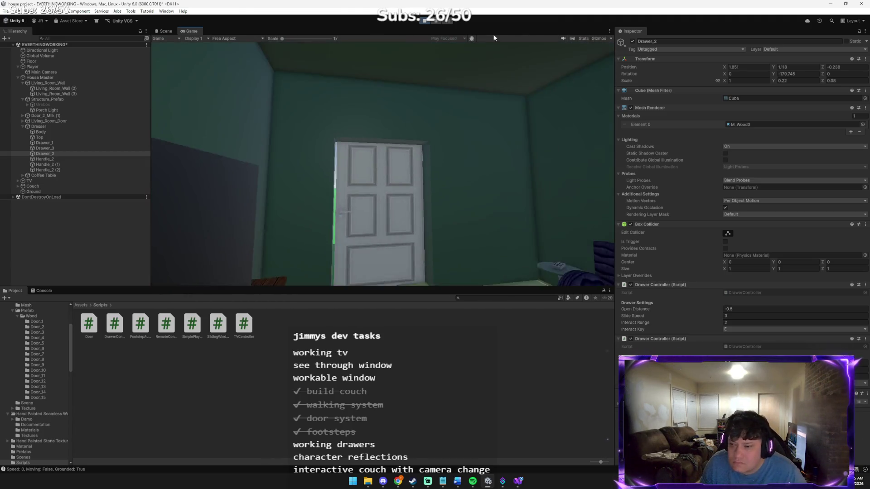
pyautogui.click(420, 21)
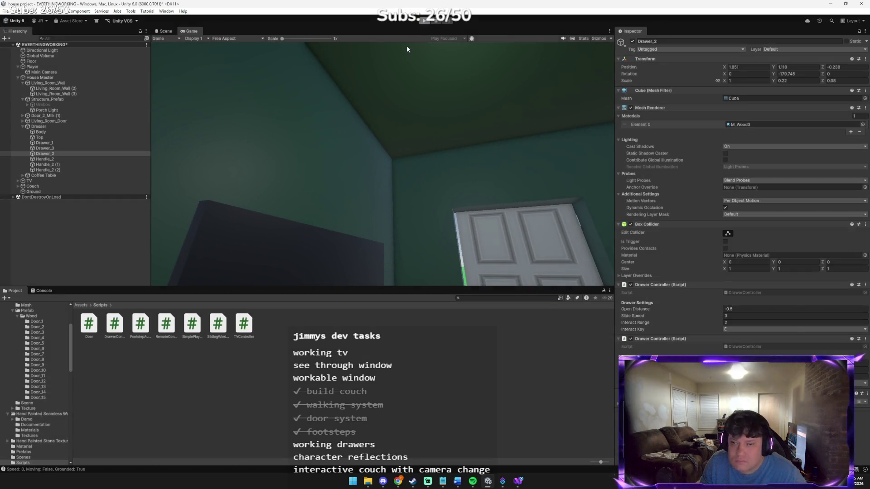
pyautogui.hotkey('alt', 'Tab')
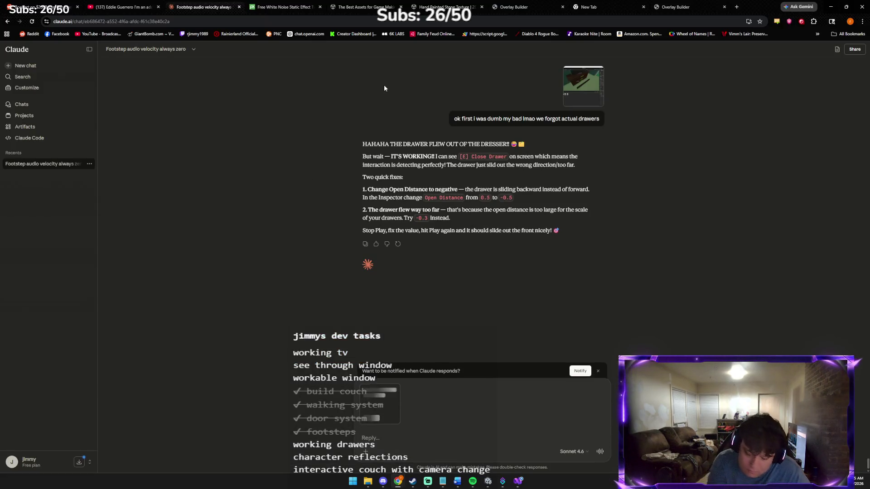
# Report to Claude that the negative Open Distance failed and propose a door-lock key.
pyautogui.write('the negative didnt work plus s')
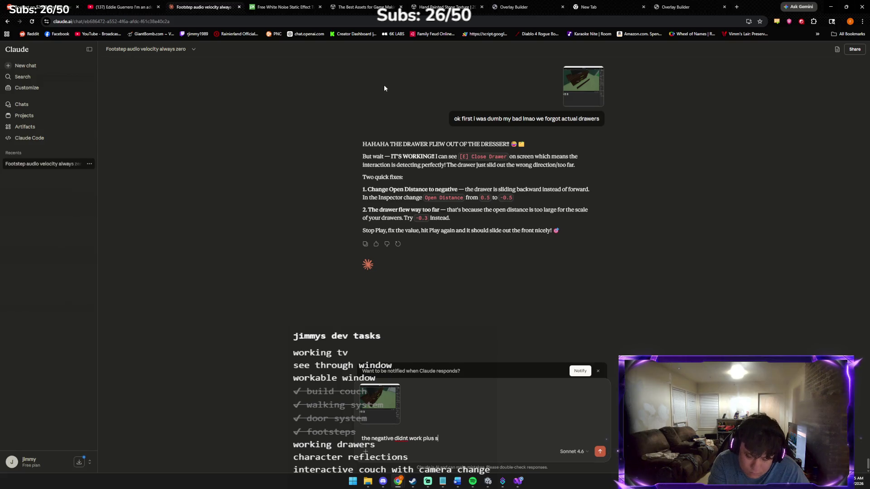
pyautogui.write('houldnt we have OMG actual ')
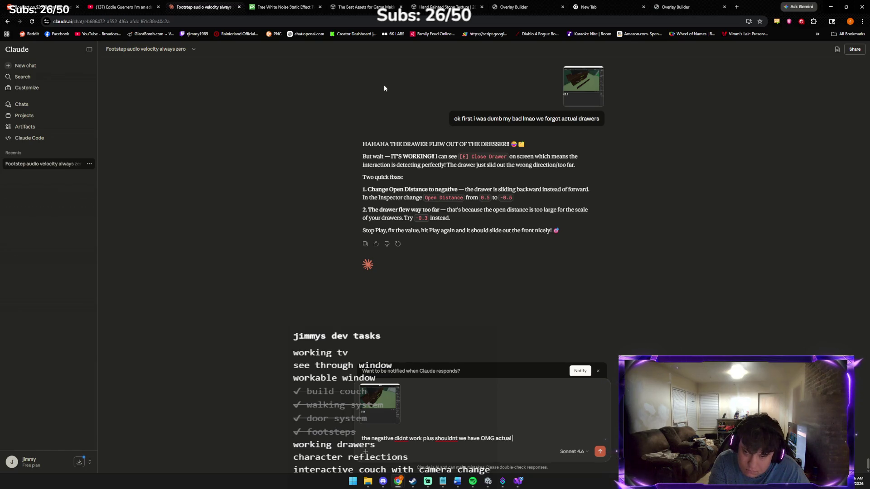
pyautogui.write('drawers ')
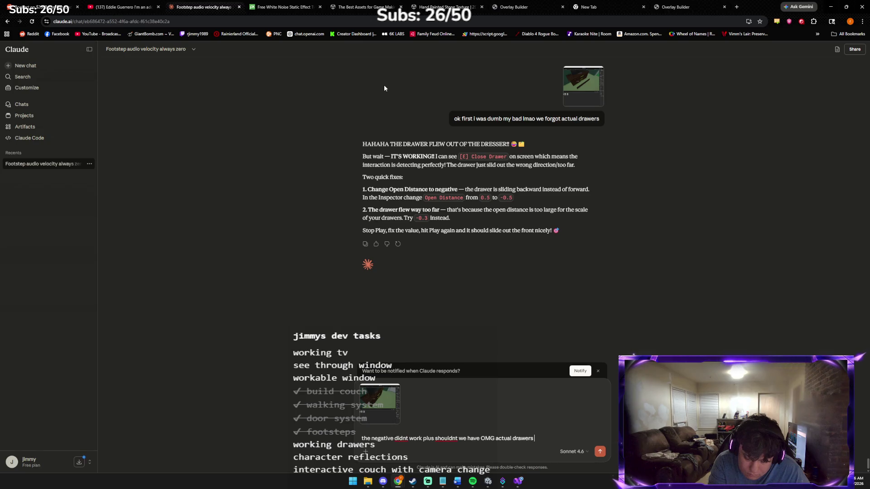
pyautogui.write('what if theres a key')
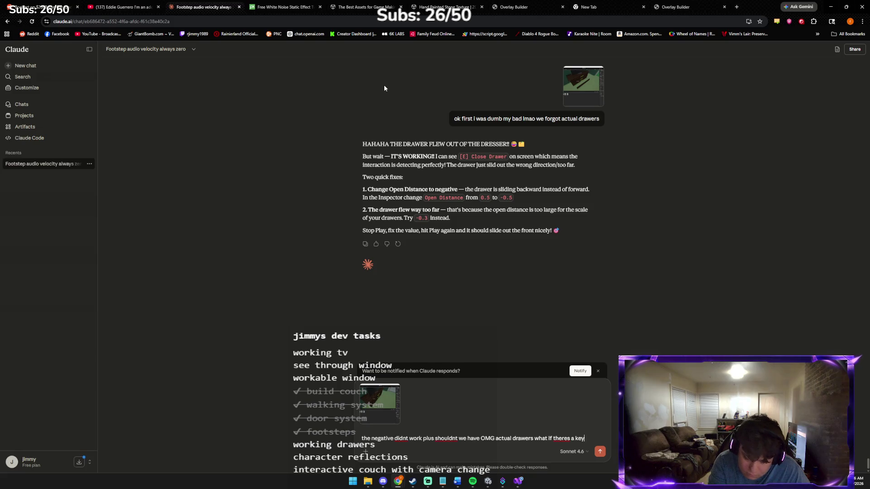
pyautogui.write(' to lock the doors!!!')
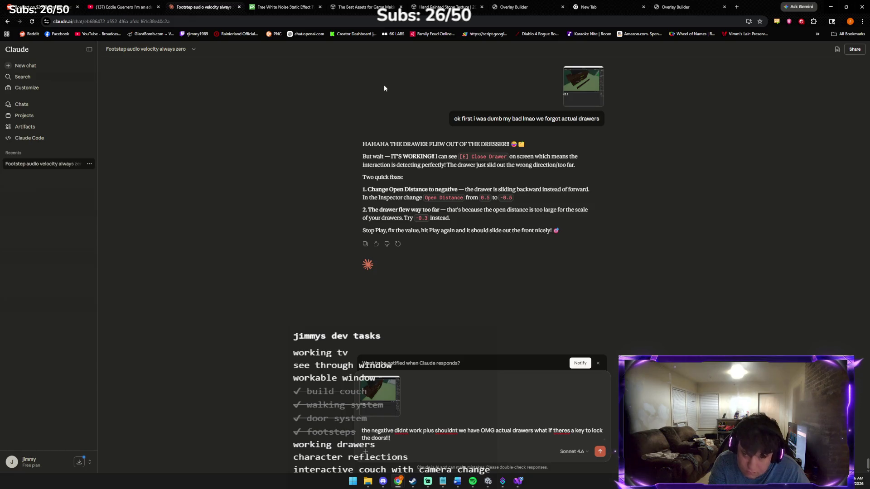
pyautogui.press('Return')
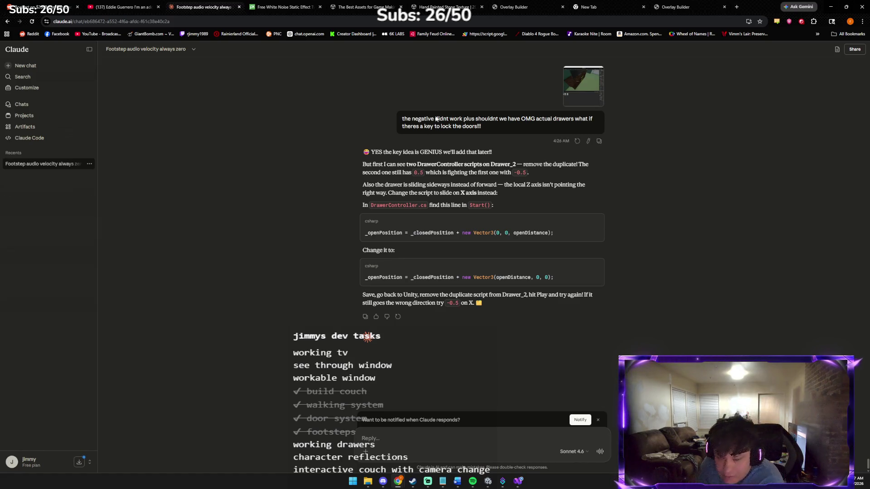
# Return to Unity after Claude's fix: drop Drawer_2's duplicate script and slide along X.
pyautogui.click(488, 481)
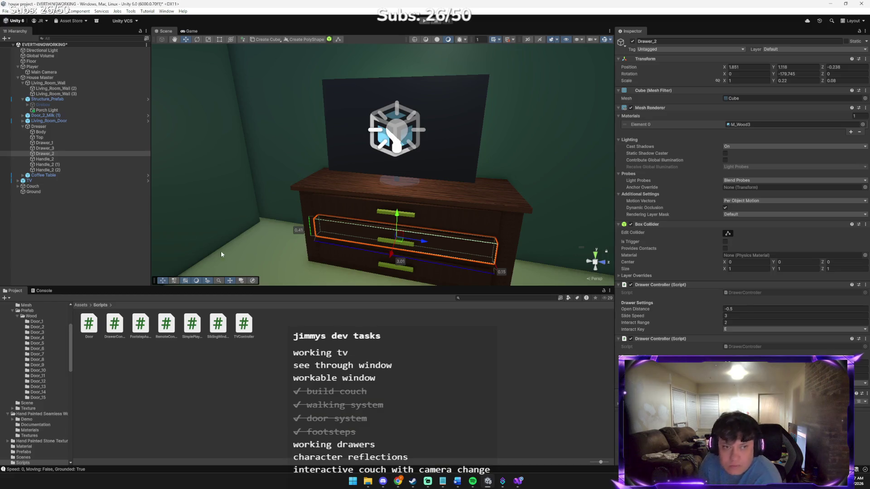
pyautogui.click(54, 143)
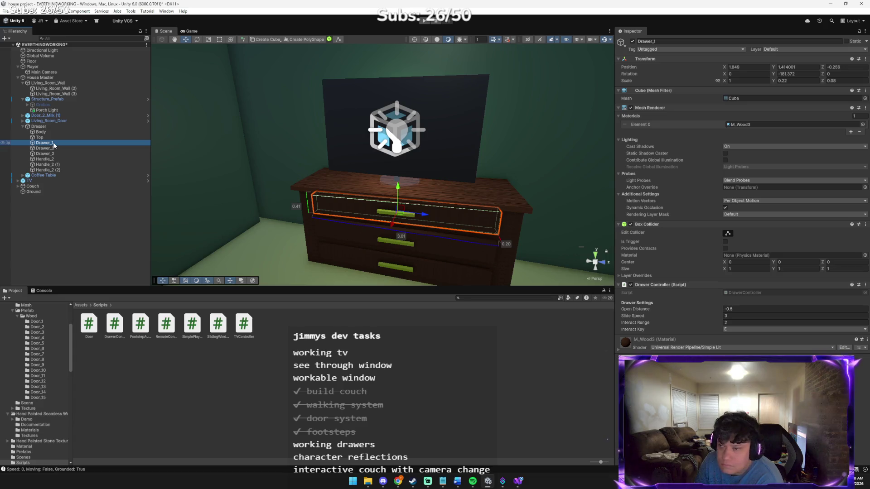
pyautogui.click(55, 148)
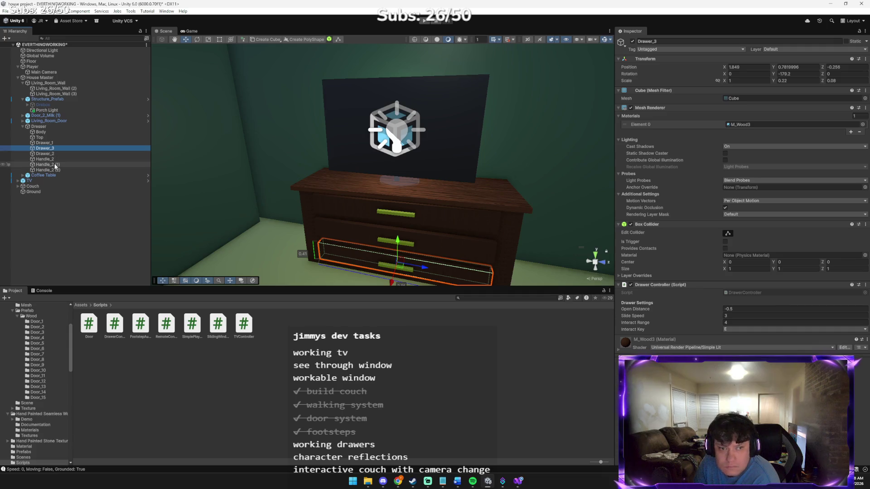
pyautogui.click(54, 158)
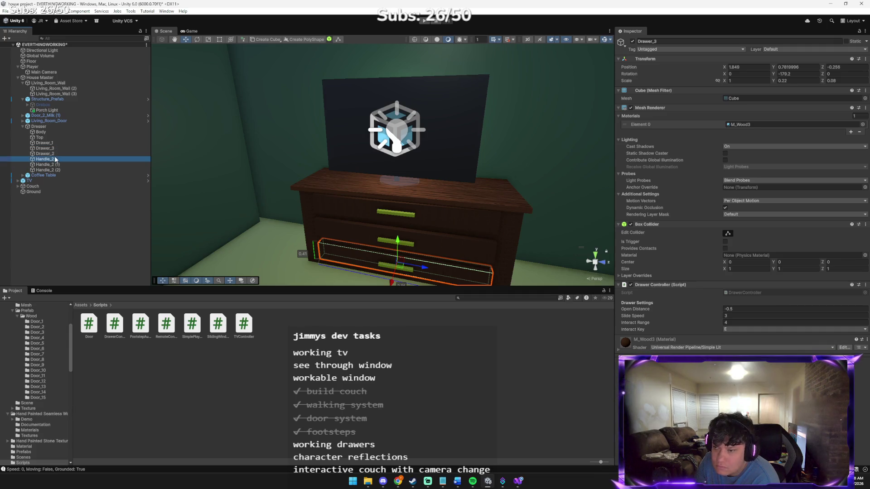
pyautogui.click(54, 154)
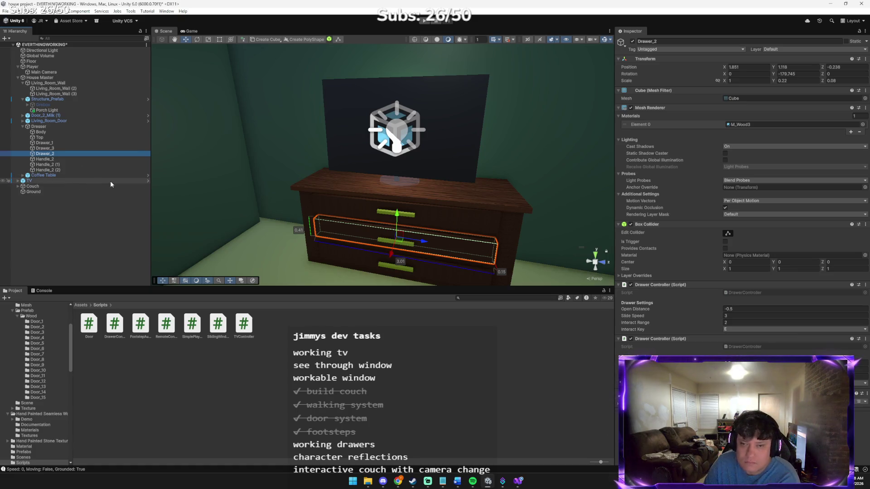
pyautogui.moveTo(398, 480)
pyautogui.click(362, 446)
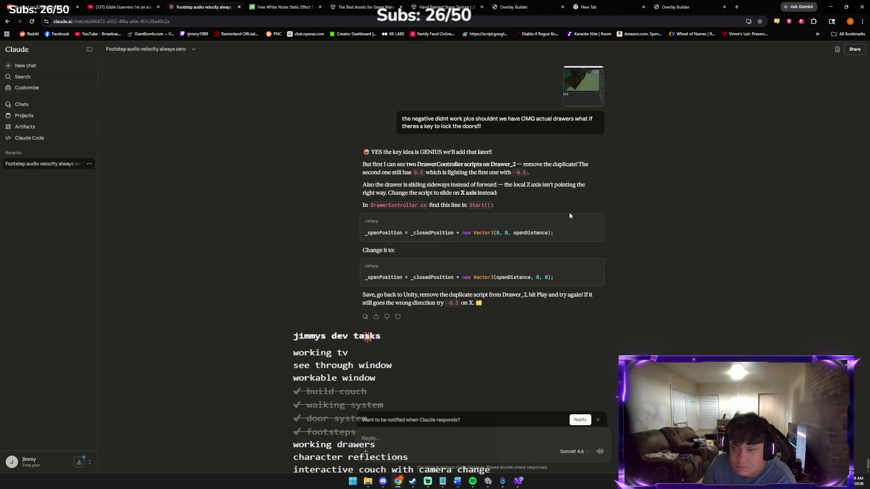
# Copy Claude's corrected _openPosition line with Vector3(openDistance, 0, 0) and switch to DrawerController.cs.
pyautogui.click(490, 275)
pyautogui.tripleClick(486, 281)
pyautogui.rightClick(485, 284)
pyautogui.click(498, 289)
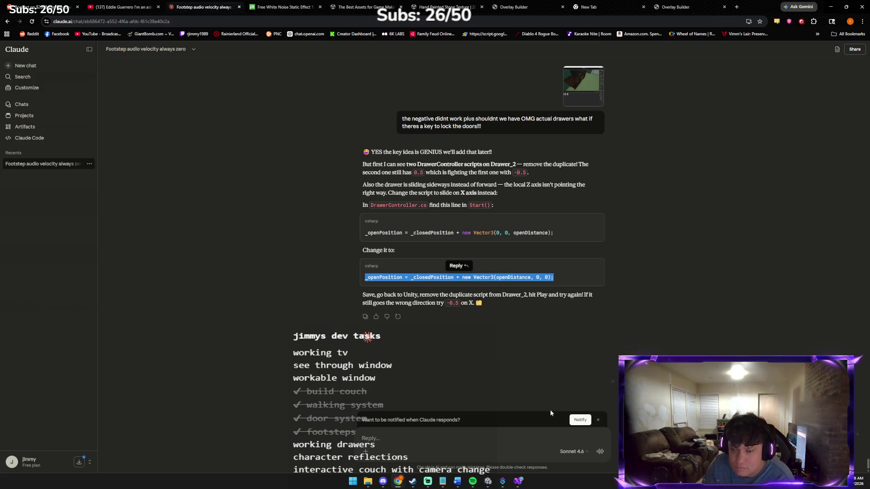
pyautogui.click(516, 478)
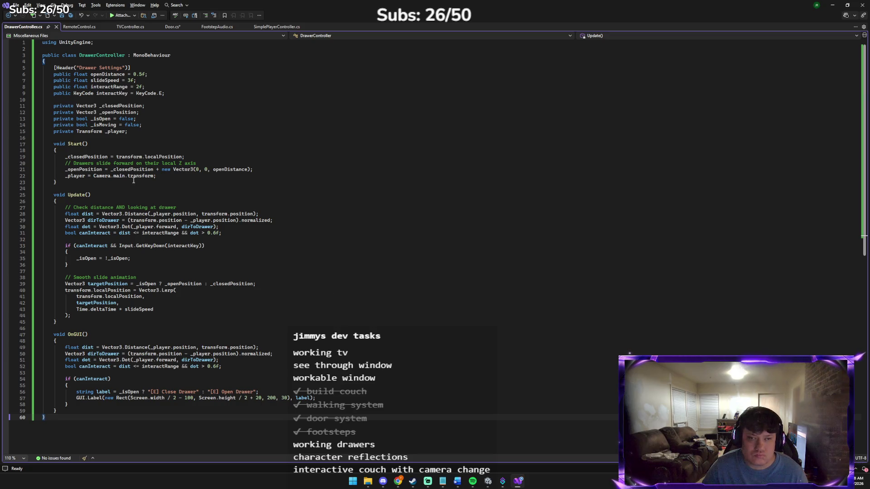
# Replace lines 19–22 of Start() with the pasted X-axis line, then paste a screenshot into Claude.
pyautogui.moveTo(65, 158)
pyautogui.mouseDown()
pyautogui.moveTo(43, 173)
pyautogui.moveTo(158, 178)
pyautogui.mouseUp()
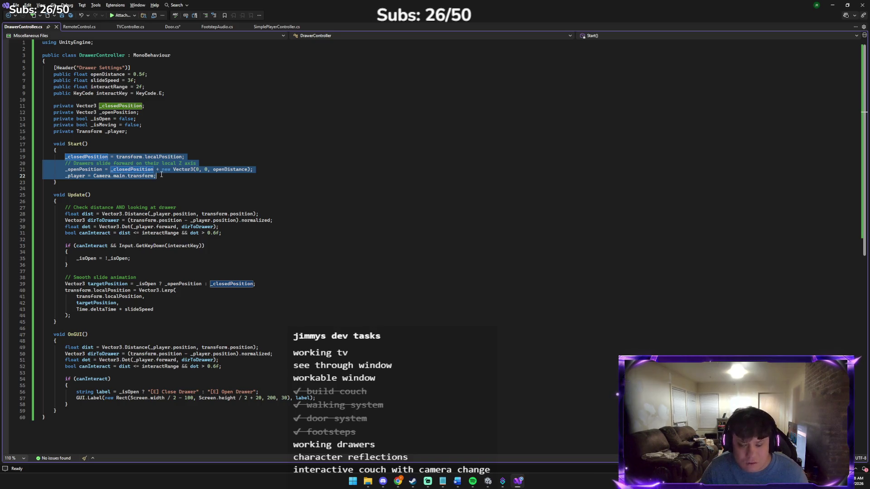
pyautogui.hotkey('ctrl', 'v')
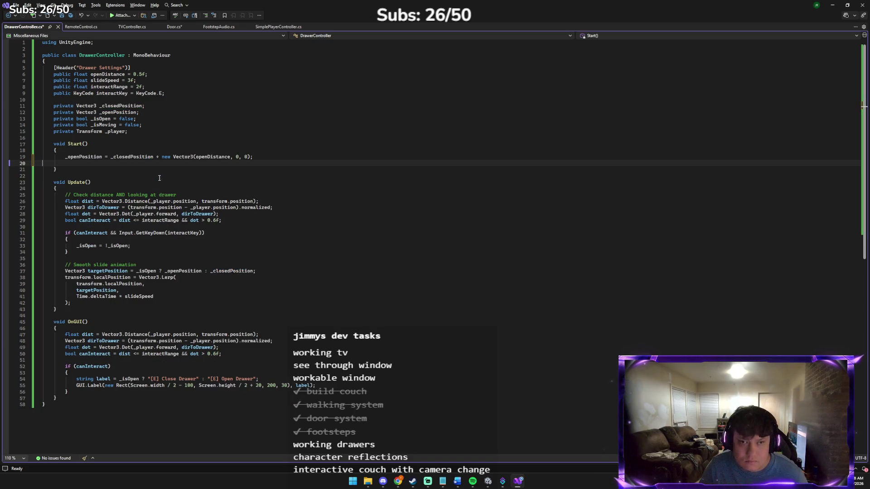
pyautogui.hotkey('alt', 'Tab')
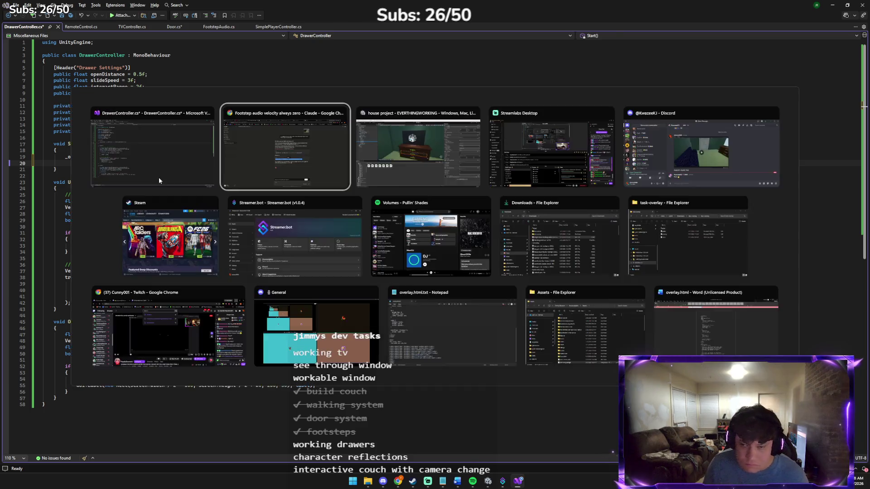
pyautogui.click(383, 423)
pyautogui.hotkey('ctrl', 'v')
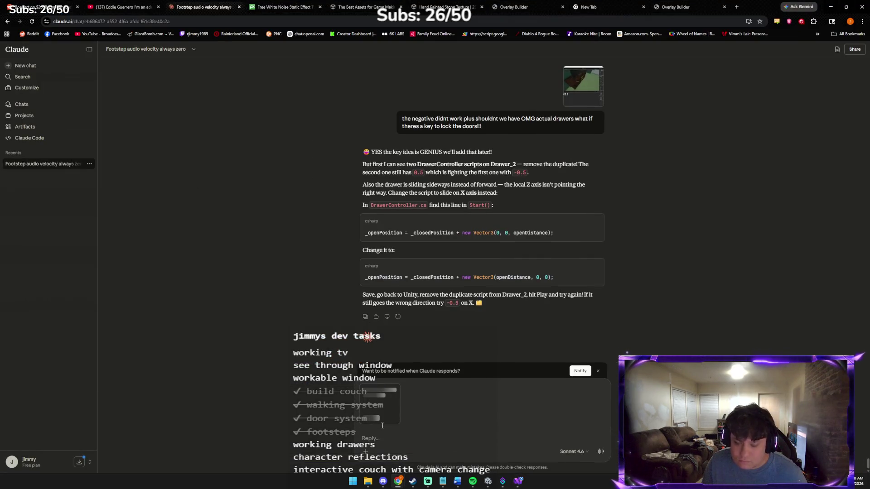
# Ask Claude 'this?' about the screenshot, then request the full DrawerController code.
pyautogui.write('this?')
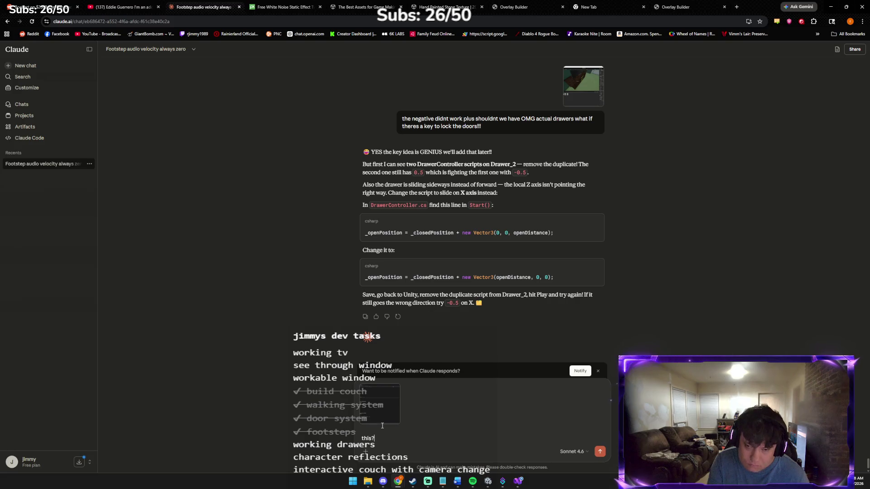
pyautogui.press('Return')
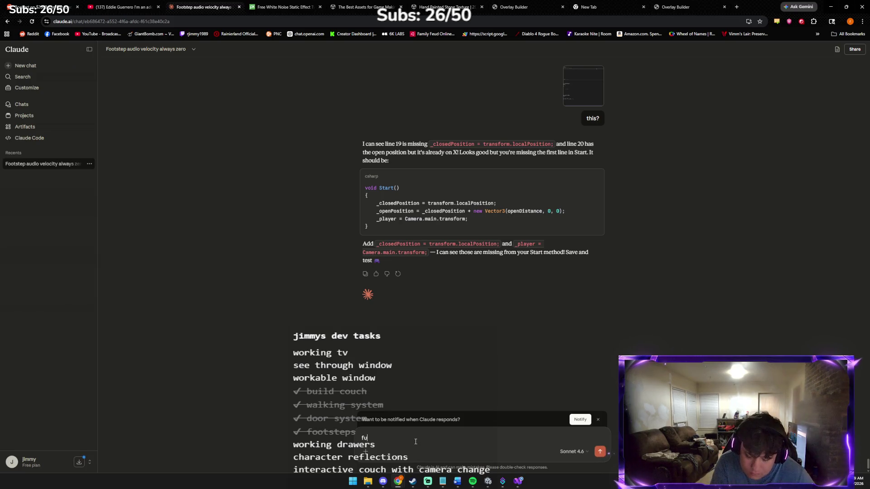
pyautogui.write('ll code its')
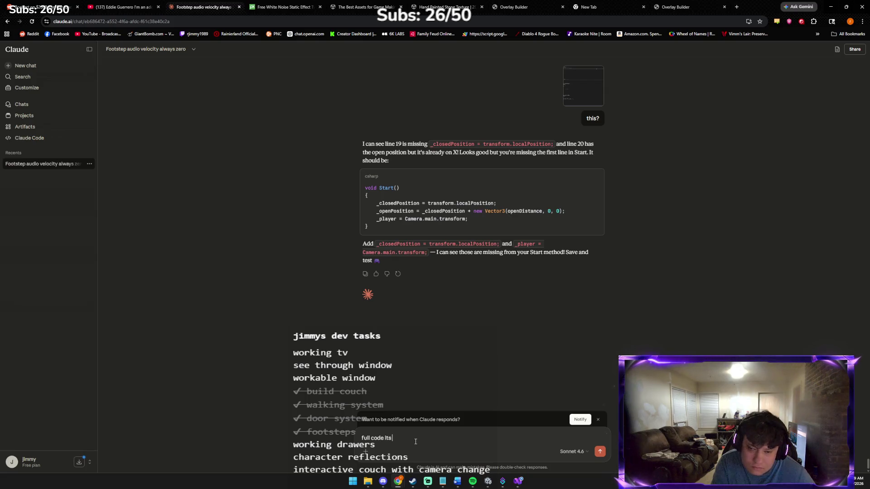
pyautogui.write(' been 8 hrs gimme a break lol')
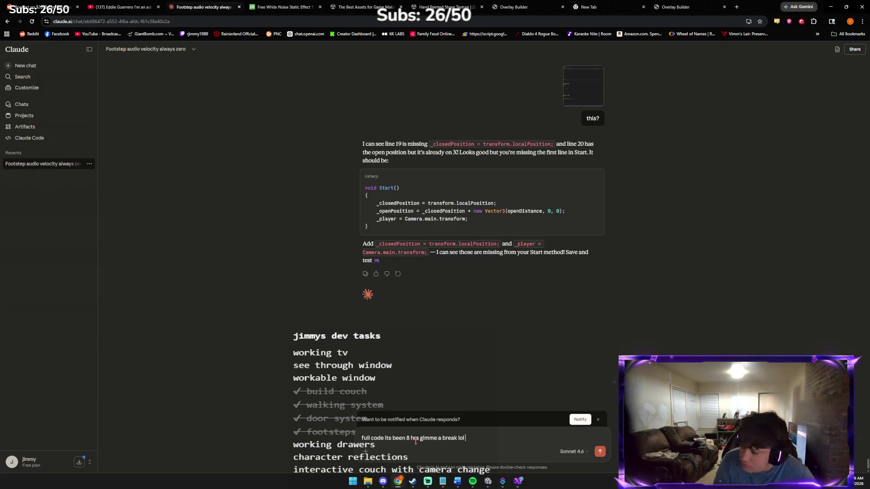
pyautogui.press('Return')
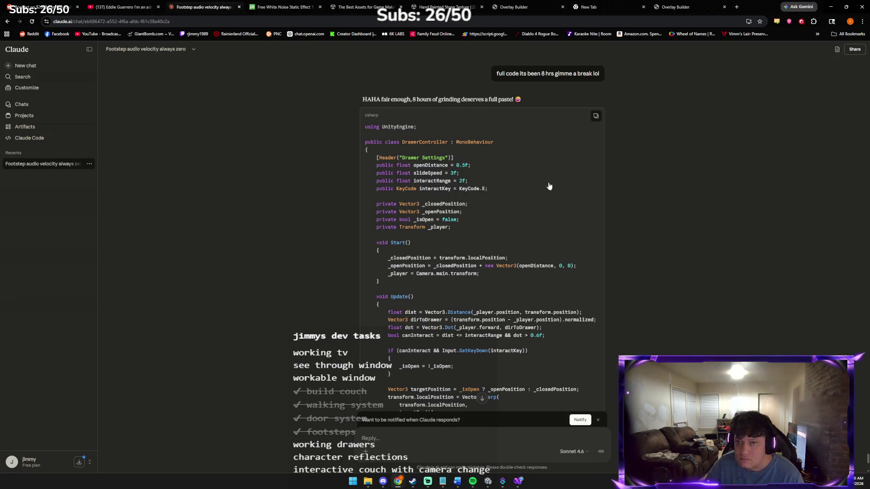
pyautogui.click(518, 482)
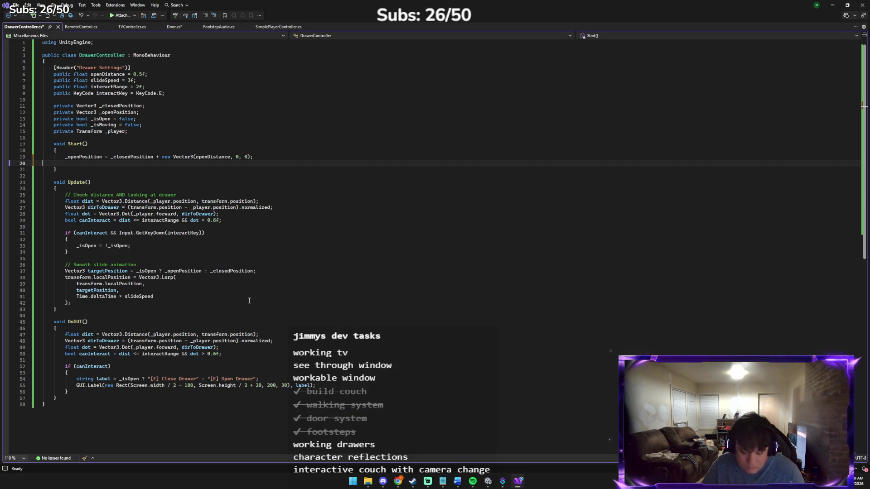
# Replace all of DrawerController.cs with the complete script from Claude and save it.
pyautogui.hotkey('ctrl', 'a')
pyautogui.hotkey('ctrl', 'v')
pyautogui.hotkey('ctrl', 's')
# Let Unity recompile the script, then return to the Claude chat.
pyautogui.click(488, 482)
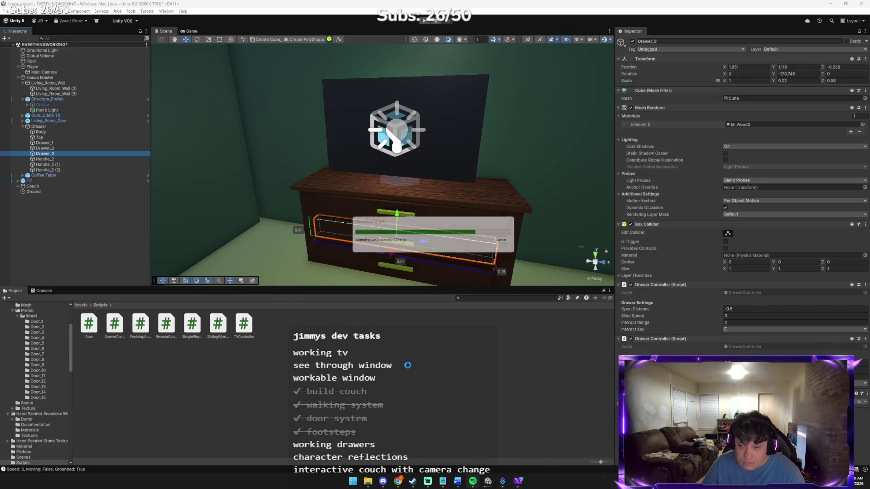
pyautogui.moveTo(472, 482)
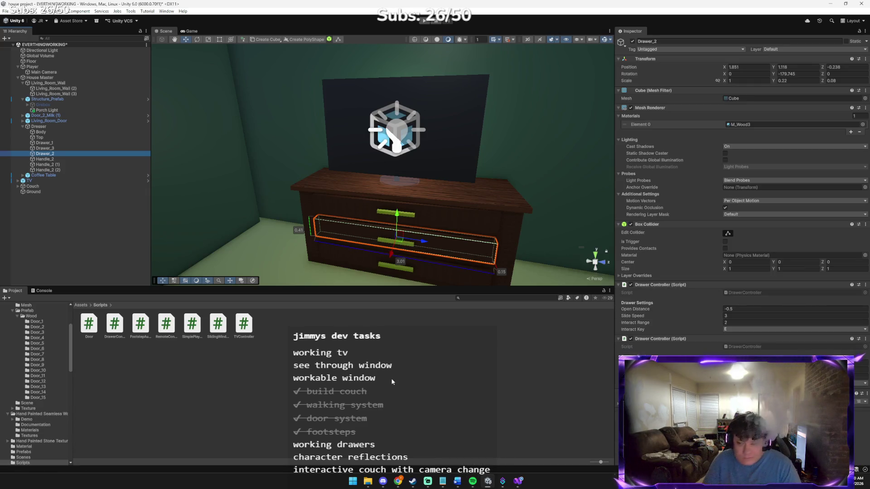
pyautogui.moveTo(398, 481)
pyautogui.click(369, 426)
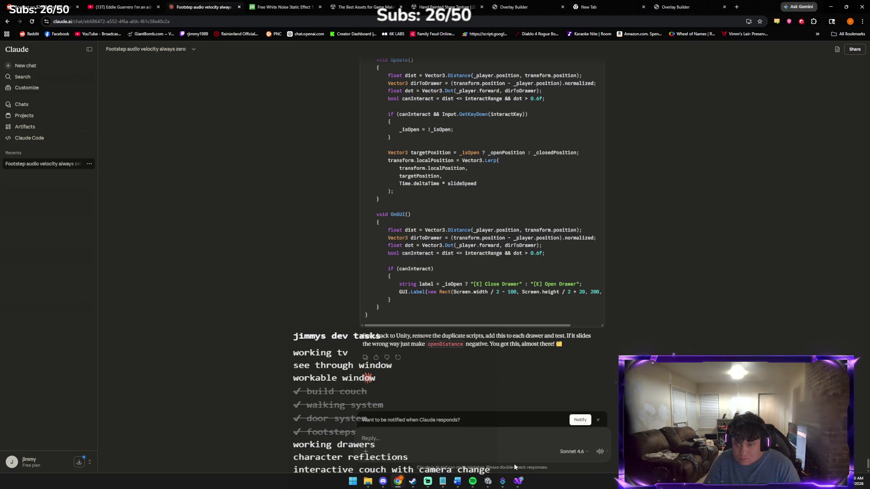
# Remove Drawer_2's duplicate Drawer Controller and drag the DrawerController script onto the drawer objects.
pyautogui.click(488, 482)
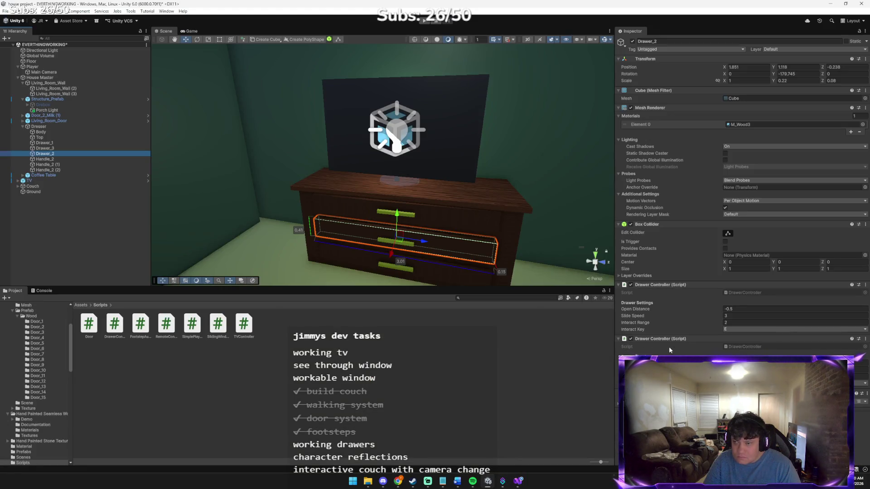
pyautogui.click(865, 339)
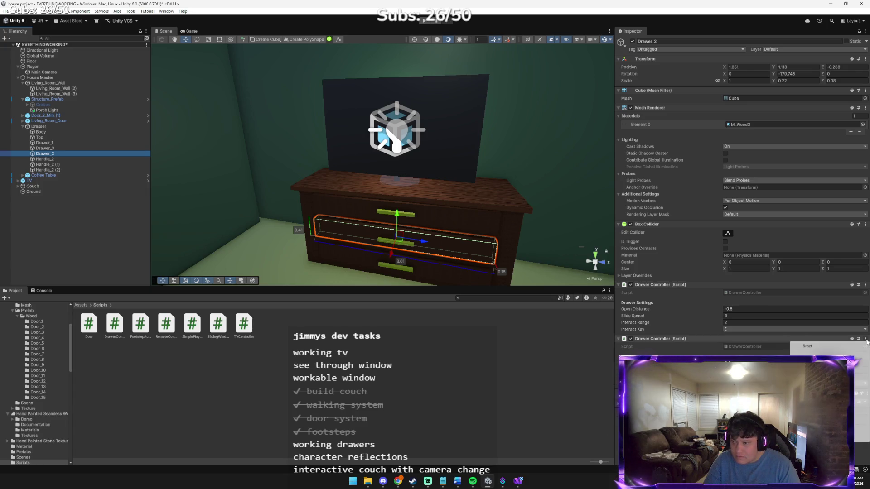
pyautogui.click(811, 357)
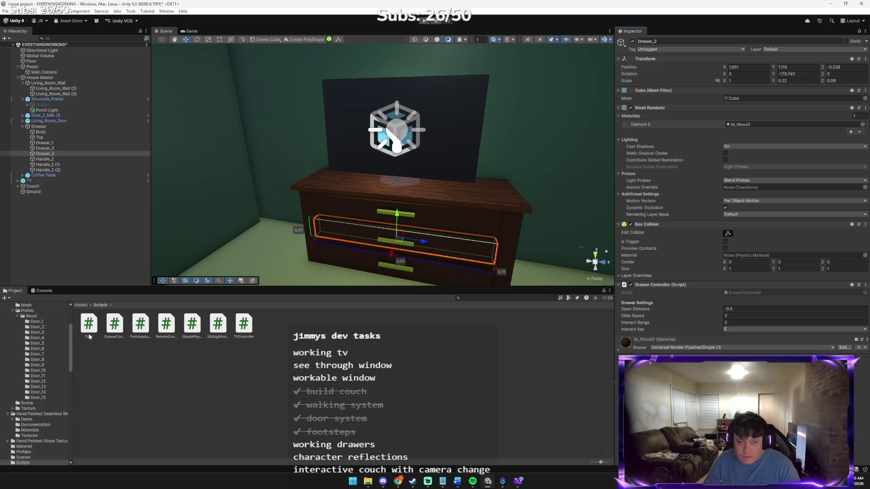
pyautogui.click(113, 331)
pyautogui.moveTo(63, 206); pyautogui.dragTo(44, 148)
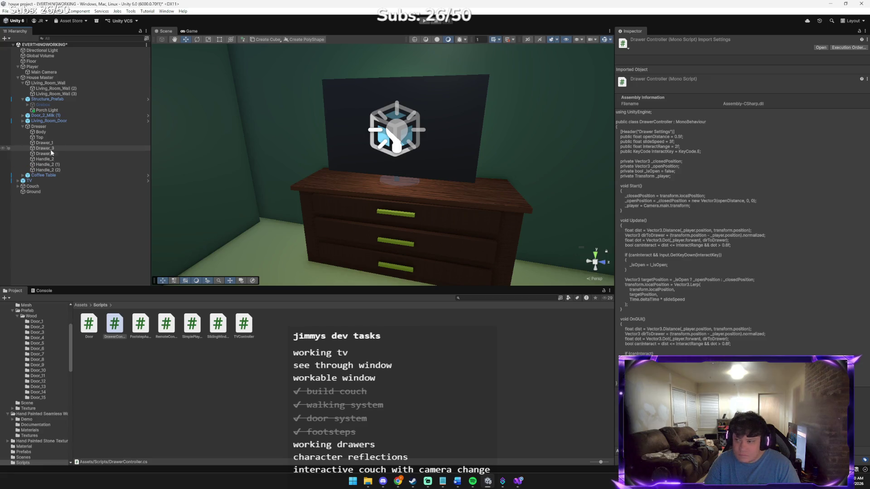
# Remove the negative Open Distance Drawer Controller from Drawer_1, Drawer_3 and Drawer_2.
pyautogui.click(44, 142)
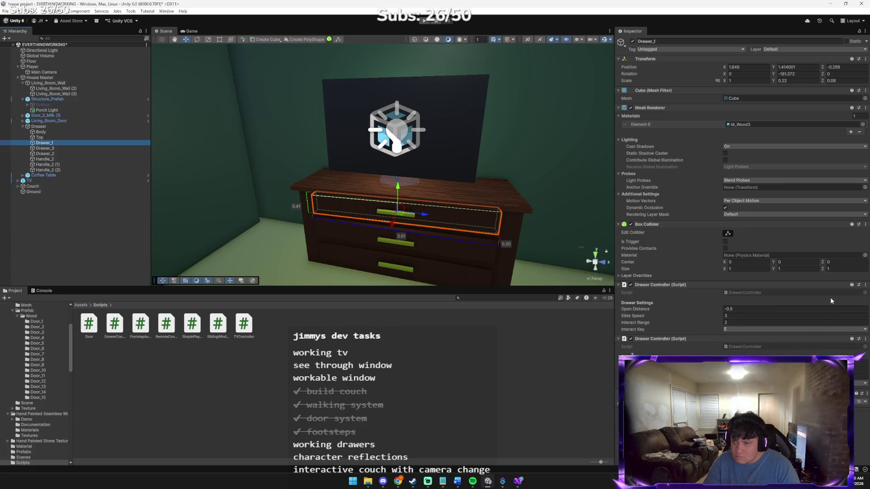
pyautogui.click(865, 285)
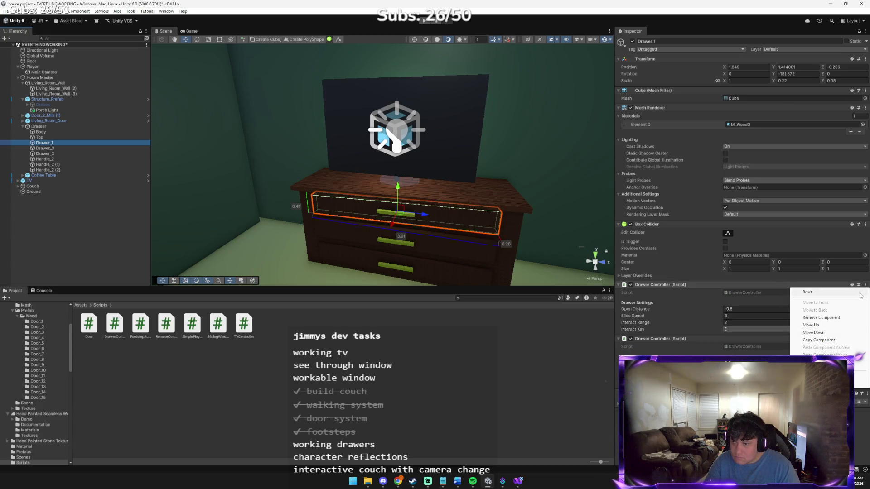
pyautogui.click(822, 318)
pyautogui.click(80, 148)
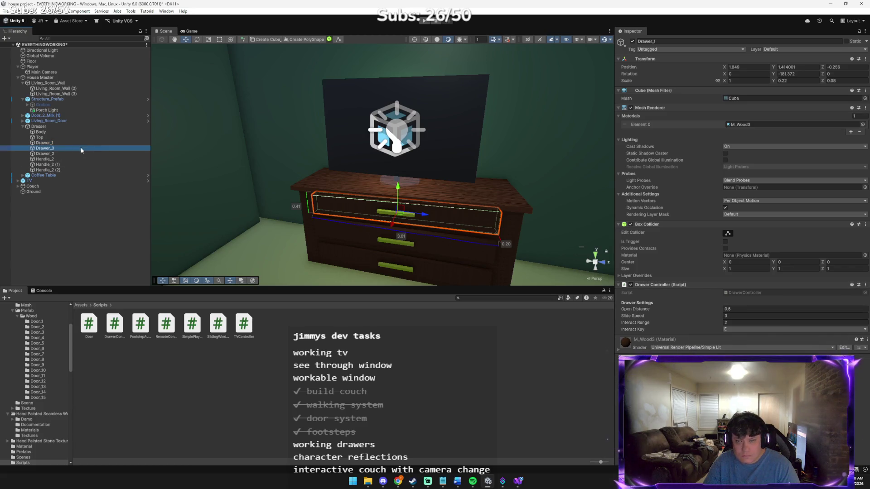
pyautogui.click(865, 285)
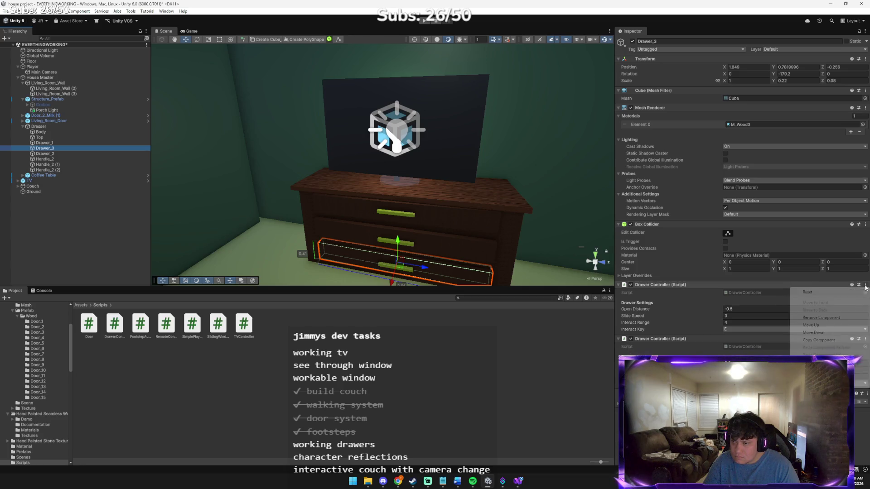
pyautogui.click(821, 318)
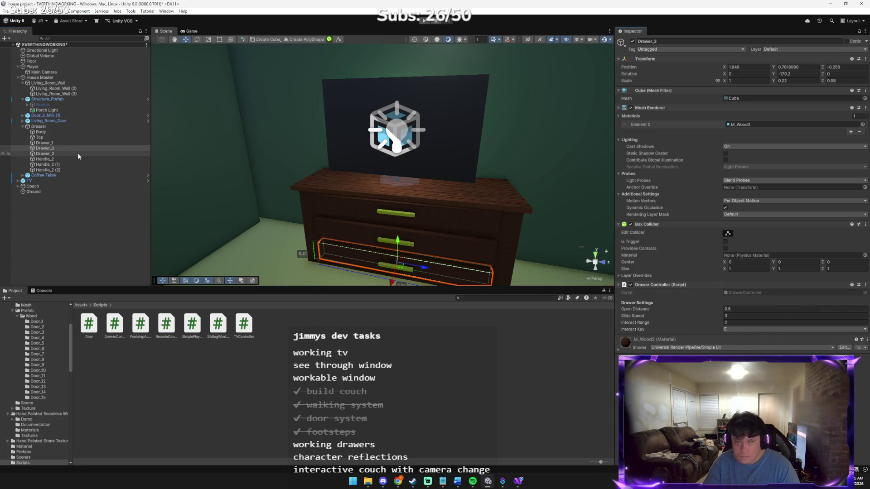
pyautogui.click(97, 154)
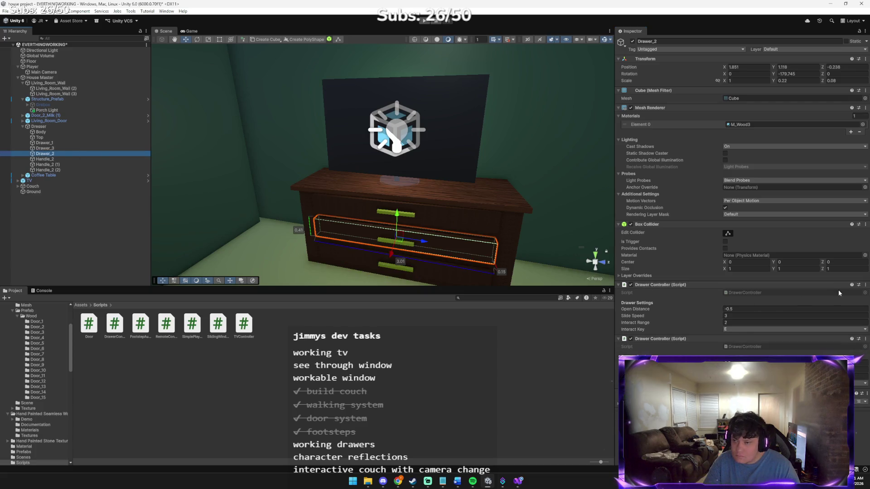
pyautogui.click(865, 285)
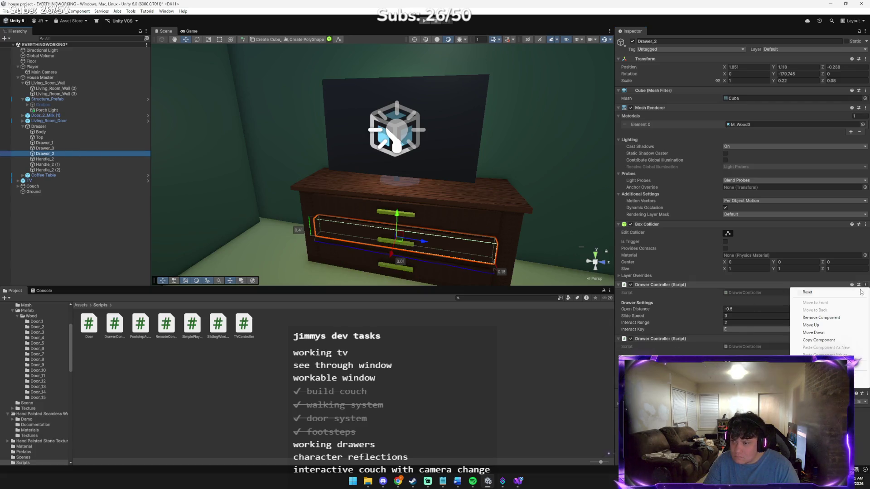
pyautogui.click(822, 317)
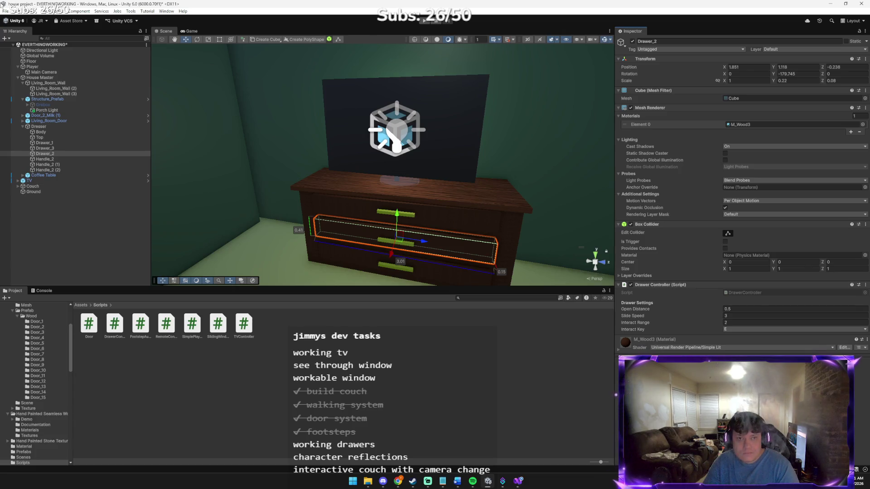
# Save the scene with File > Save and start Play mode.
pyautogui.click(6, 12)
pyautogui.click(23, 47)
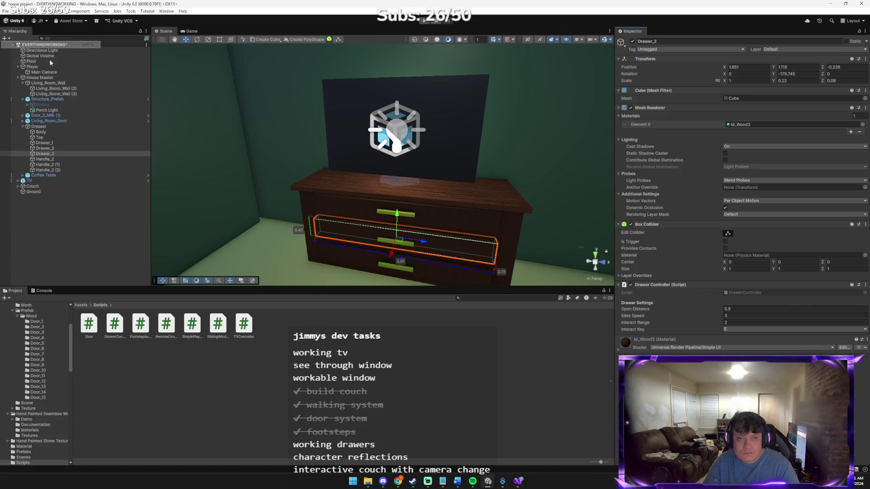
pyautogui.click(421, 22)
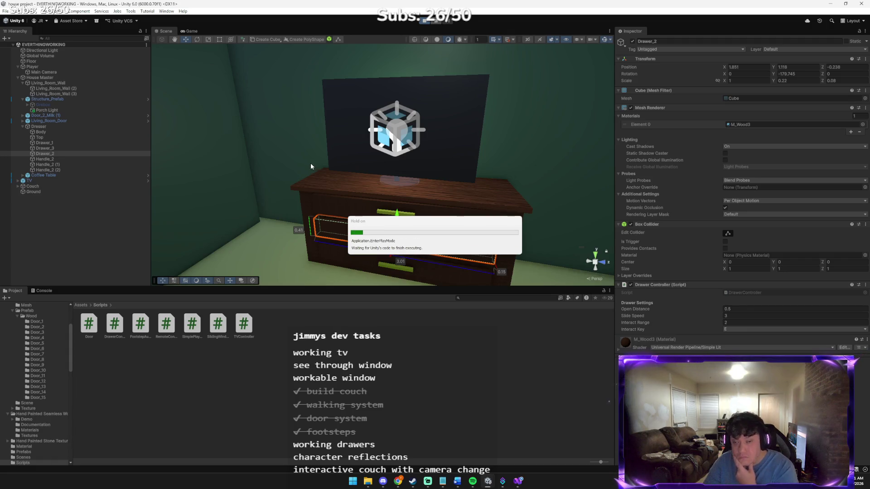
# Walk the player through the white door, past the table and TV, to the dresser, then stop playing.
pyautogui.click(292, 148)
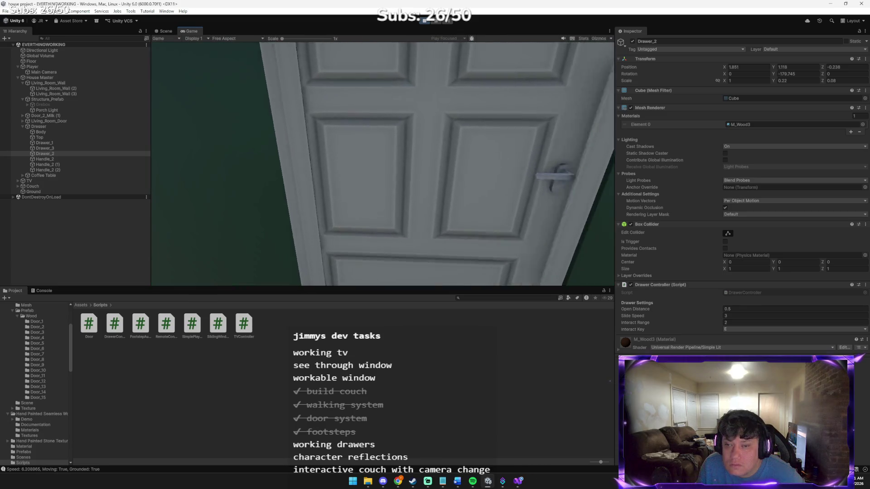
pyautogui.press('e')
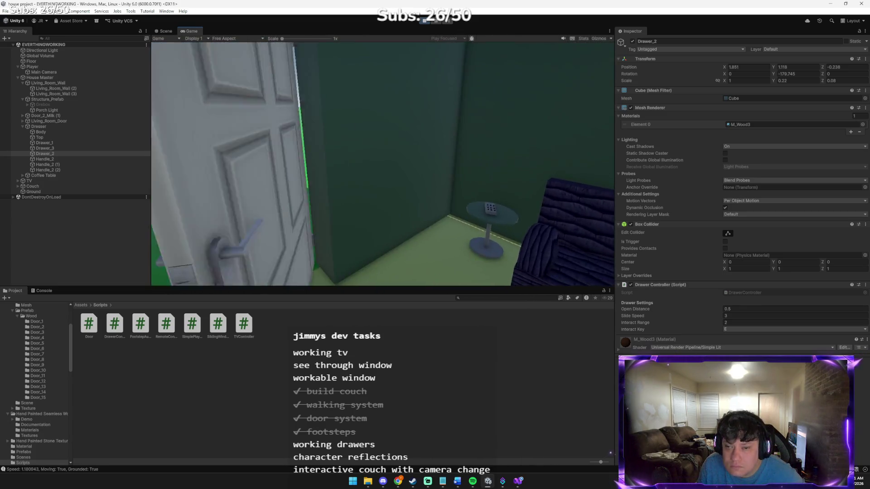
pyautogui.press('w')
pyautogui.press('w')
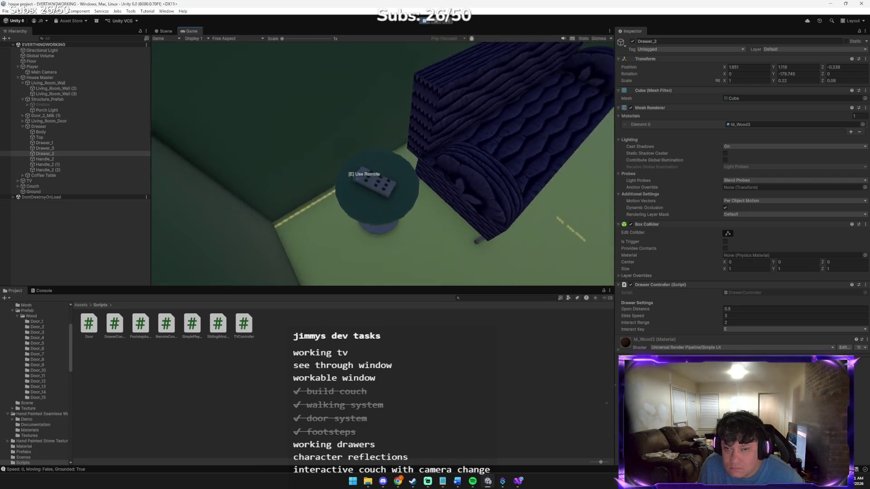
pyautogui.press('e')
pyautogui.press('e')
pyautogui.press('e')
pyautogui.press('e')
pyautogui.press('e')
pyautogui.press('e')
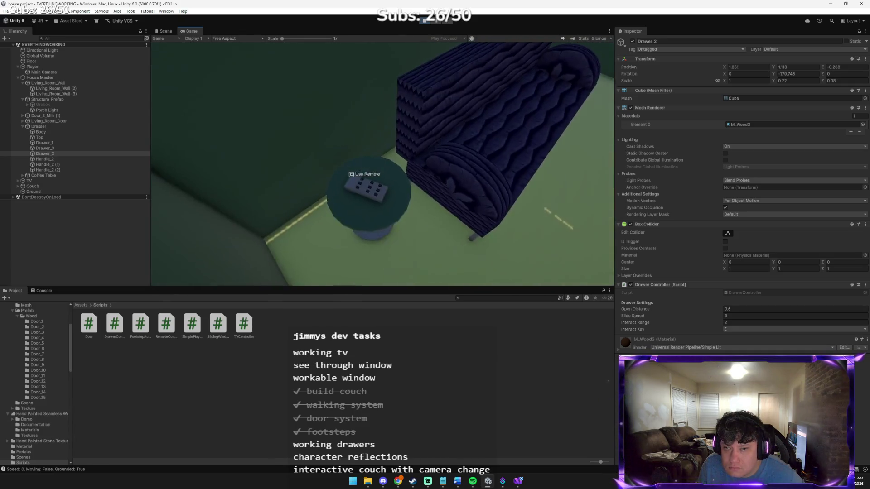
pyautogui.press('w')
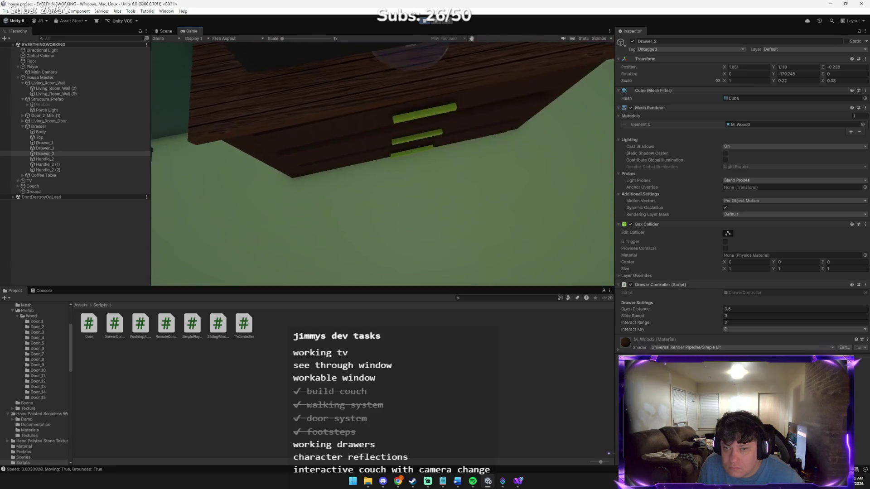
pyautogui.press('s')
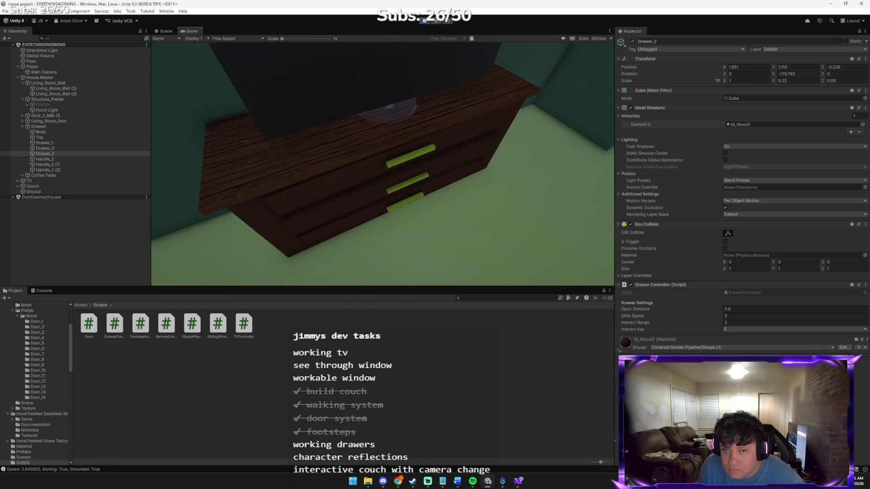
pyautogui.press('w')
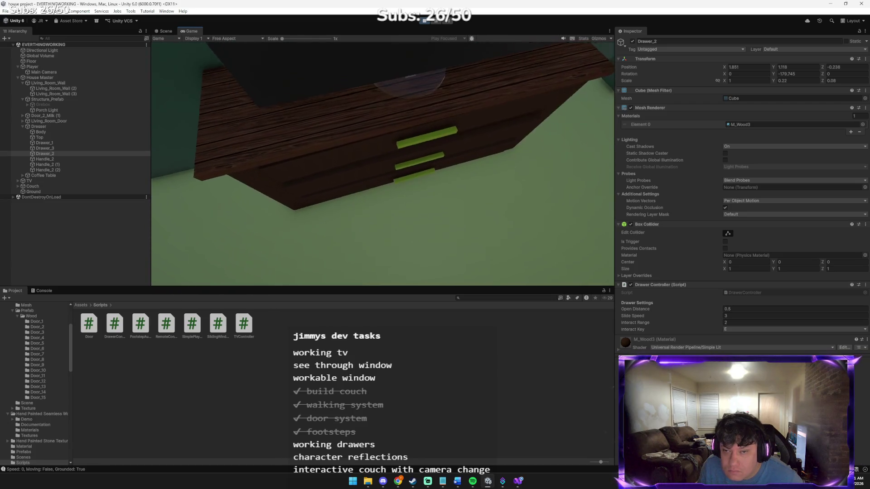
pyautogui.click(420, 21)
pyautogui.write('4')
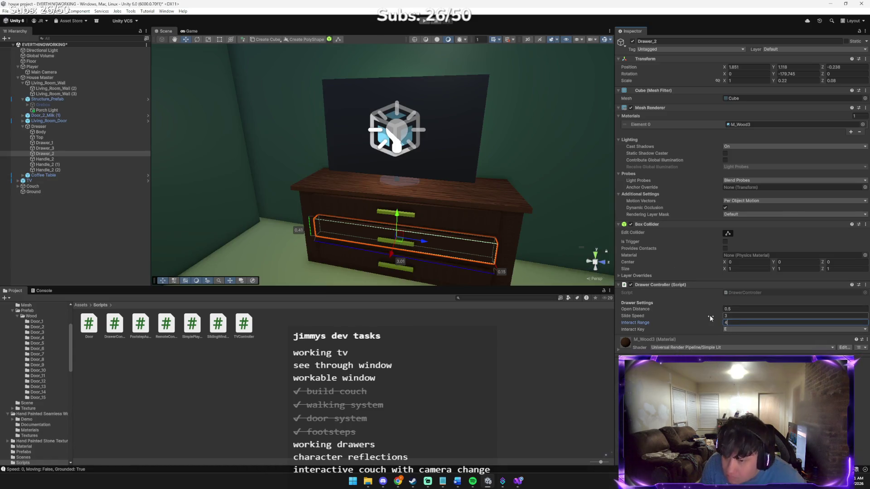
# Change the Drawer Controller Interact Range to 4 on Drawer_3 and Drawer_1, then play again with Ctrl+P.
pyautogui.click(109, 148)
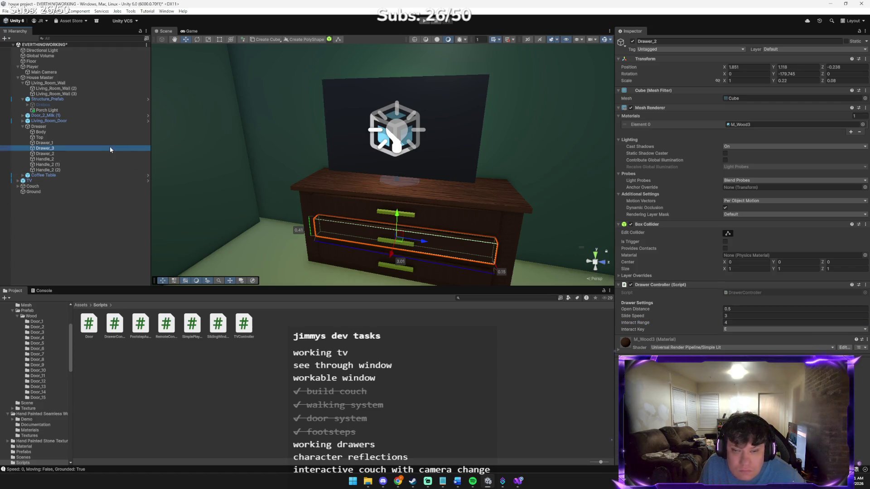
pyautogui.click(738, 316)
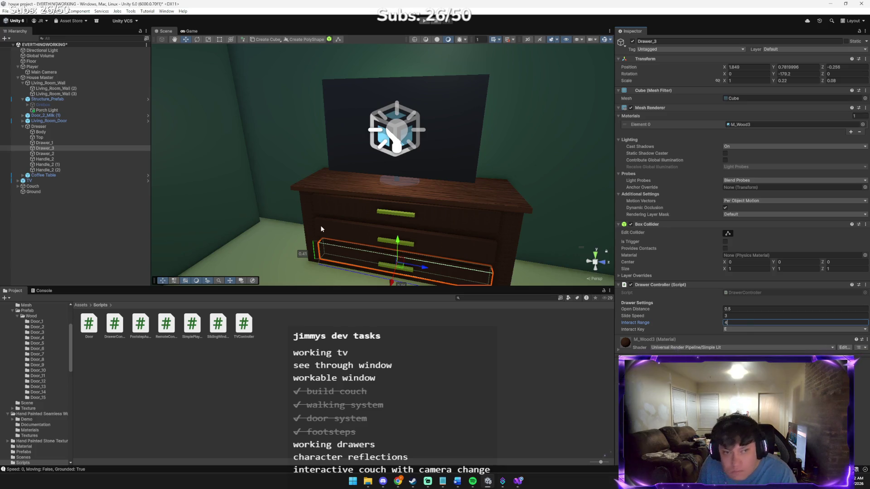
pyautogui.click(123, 142)
pyautogui.click(730, 323)
pyautogui.write('4')
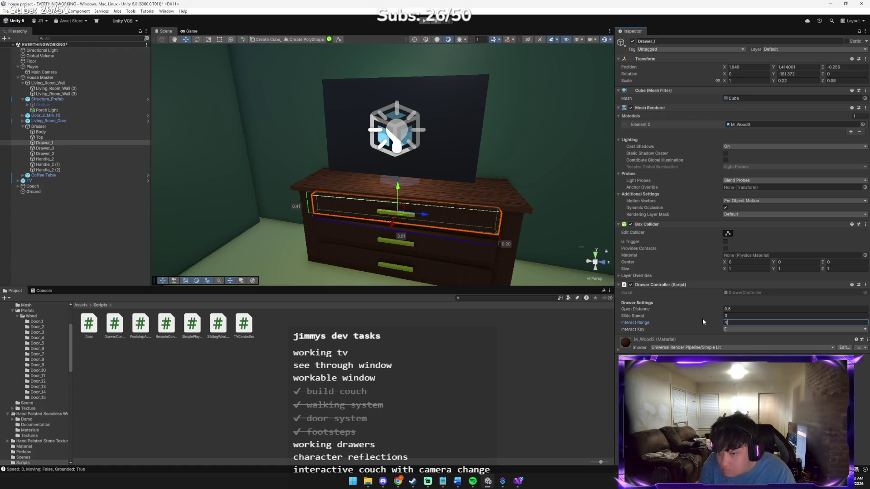
pyautogui.hotkey('ctrl', 'p')
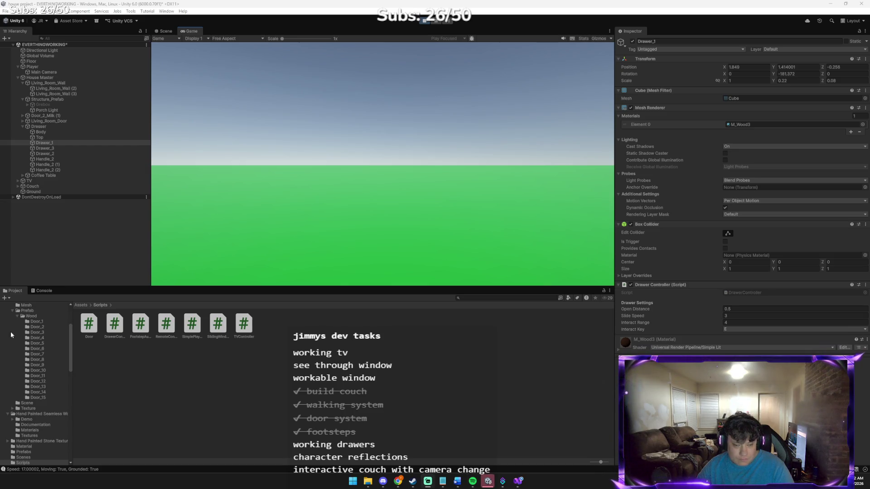
# Open and close Drawer_1 three times with E in the running game, then switch to Claude.
pyautogui.click(312, 145)
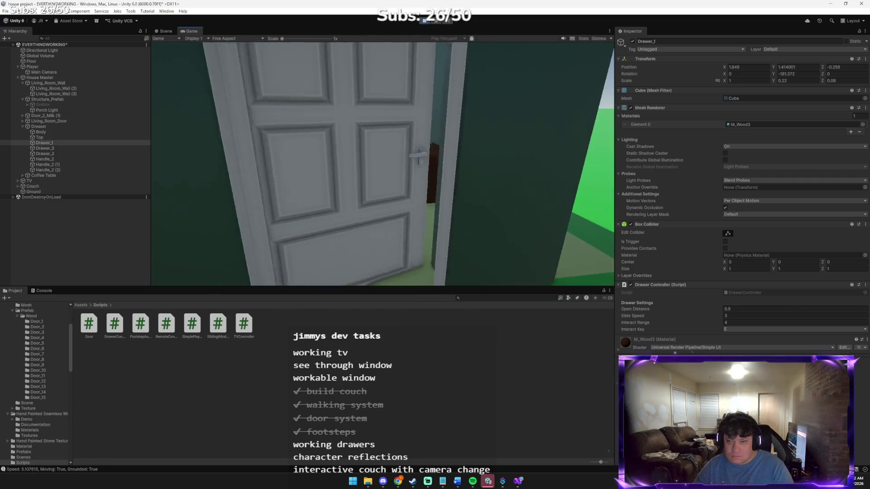
pyautogui.press('e')
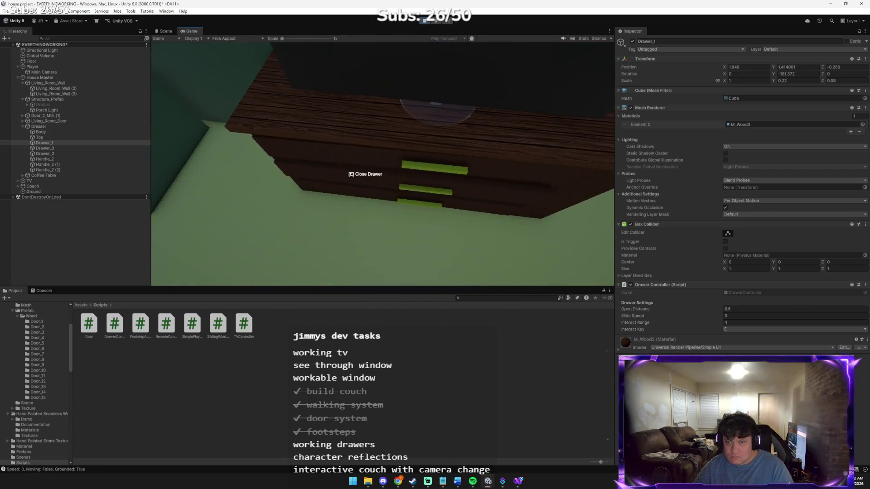
pyautogui.press('a')
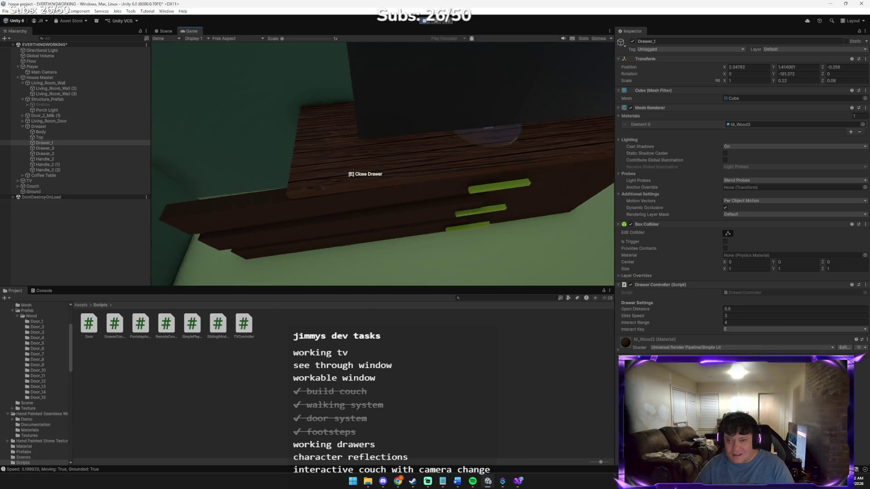
pyautogui.press('e')
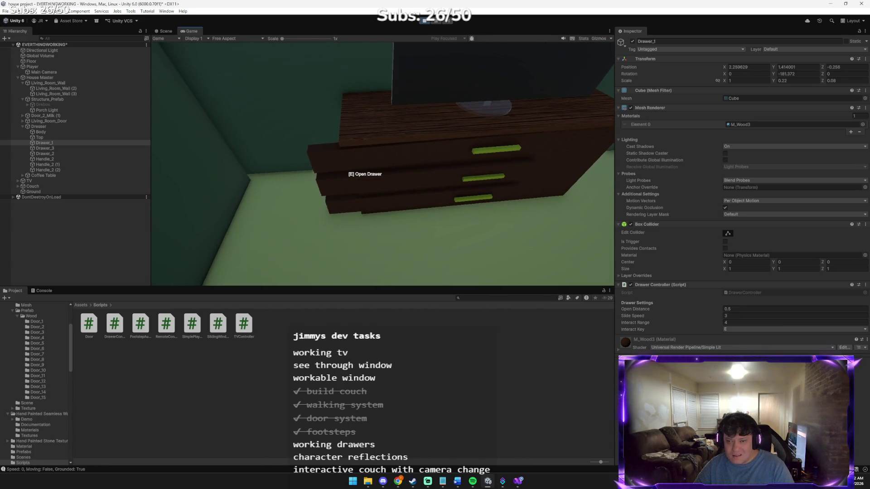
pyautogui.press('e')
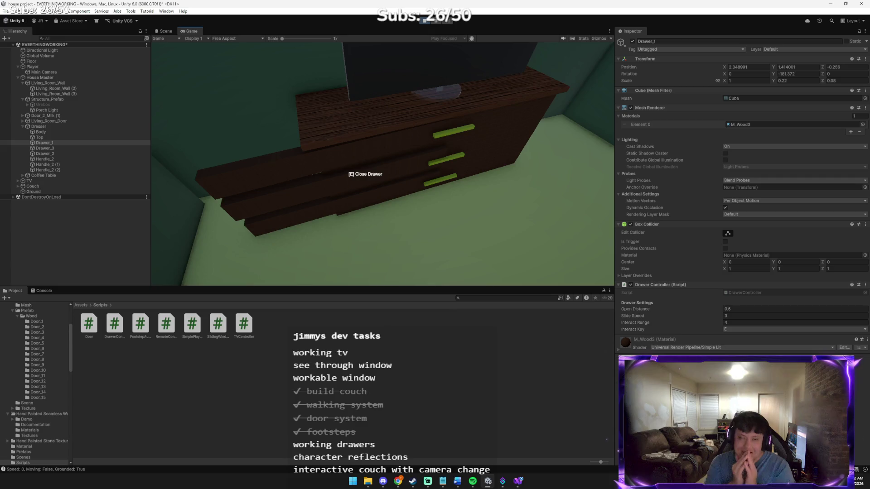
pyautogui.press('e')
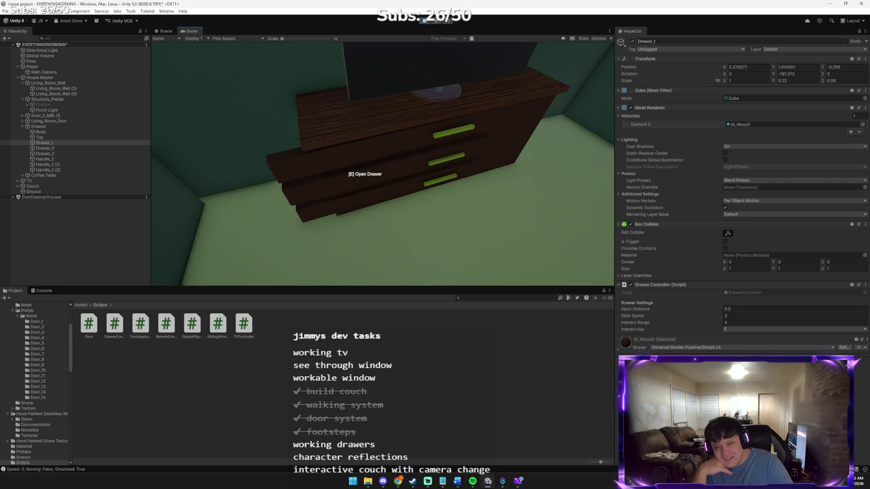
pyautogui.press('e')
pyautogui.press('e')
pyautogui.press('e')
pyautogui.press('e')
pyautogui.press('e')
pyautogui.press('e')
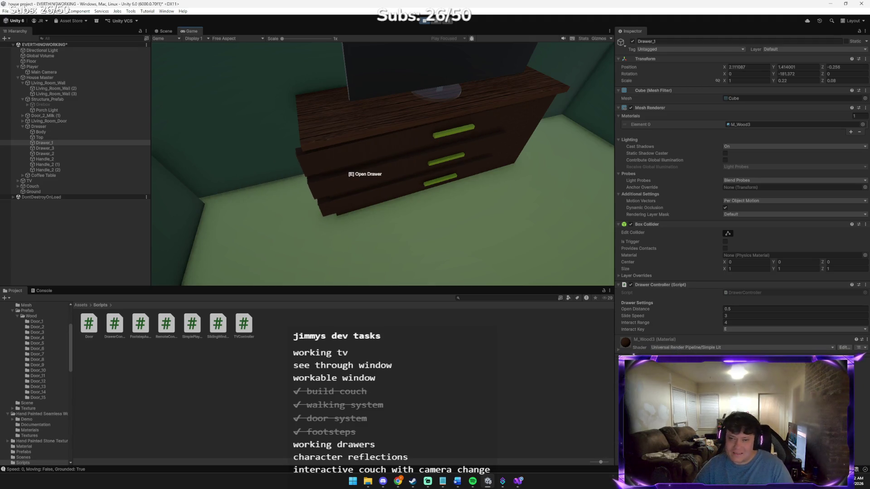
pyautogui.press('e')
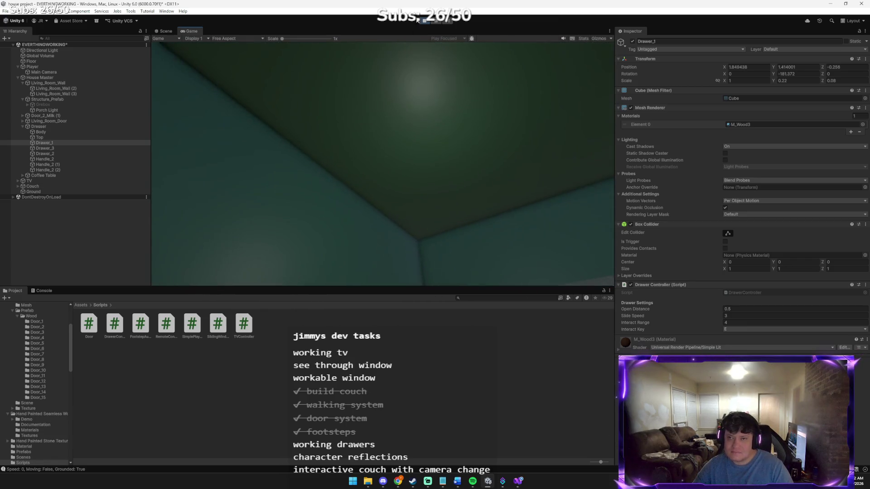
pyautogui.hotkey('alt', 'Tab')
pyautogui.hotkey('alt', 'Tab')
pyautogui.hotkey('alt', 'Tab')
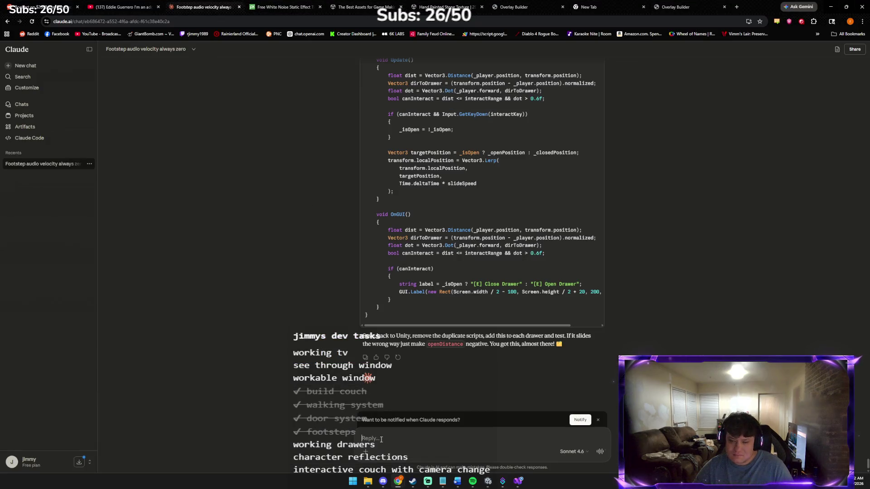
# Send Claude the gameplay screenshot with the message 'lmao i do', then go back to Unity.
pyautogui.hotkey('ctrl', 'v')
pyautogui.write('lmao')
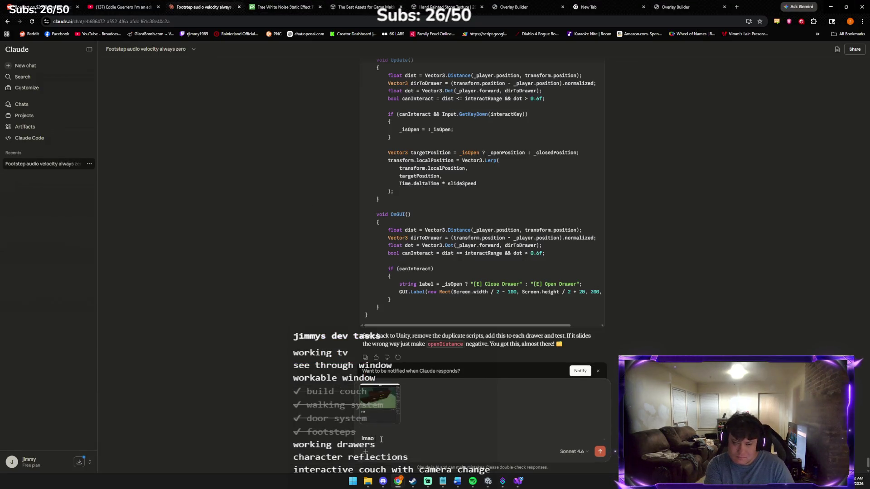
pyautogui.write('i do')
pyautogui.press('Return')
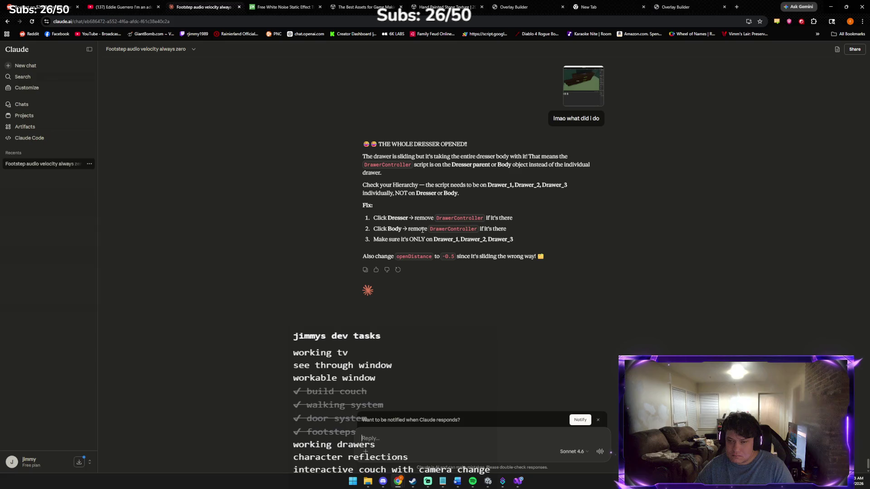
pyautogui.hotkey('alt', 'Tab')
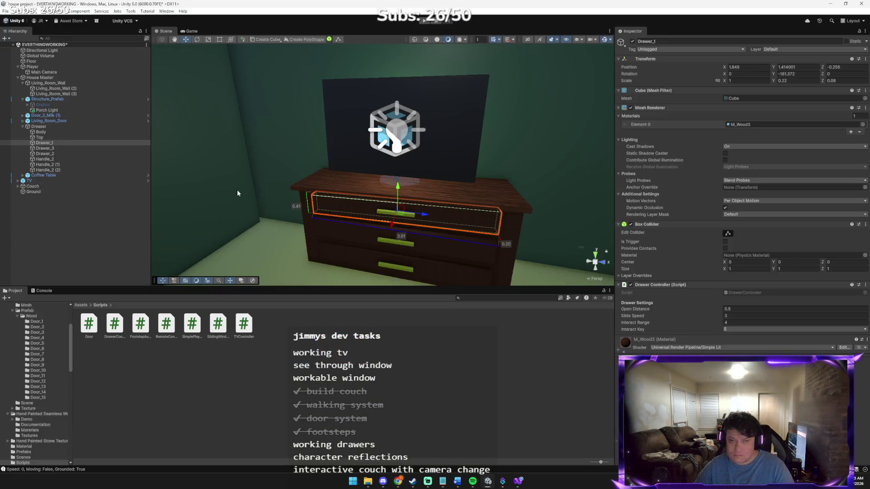
# Check the Inspector of Dresser, Body, Top and Drawer_1 for a DrawerController component.
pyautogui.click(59, 126)
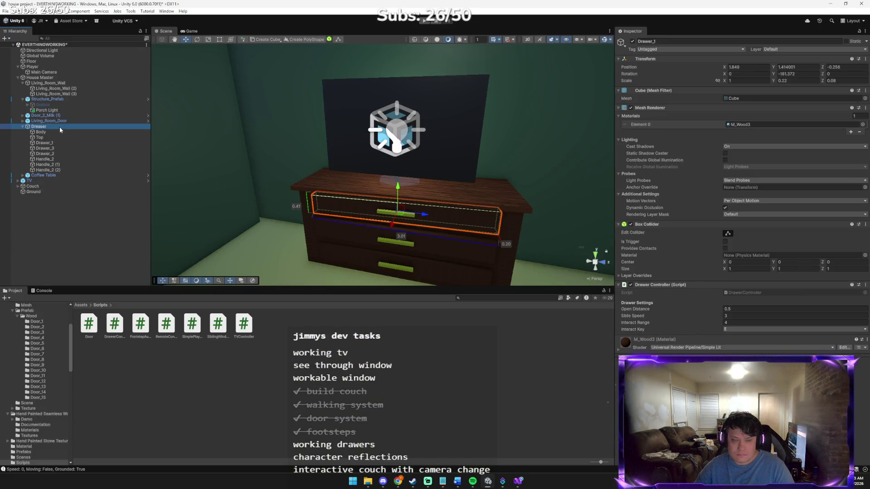
pyautogui.click(58, 131)
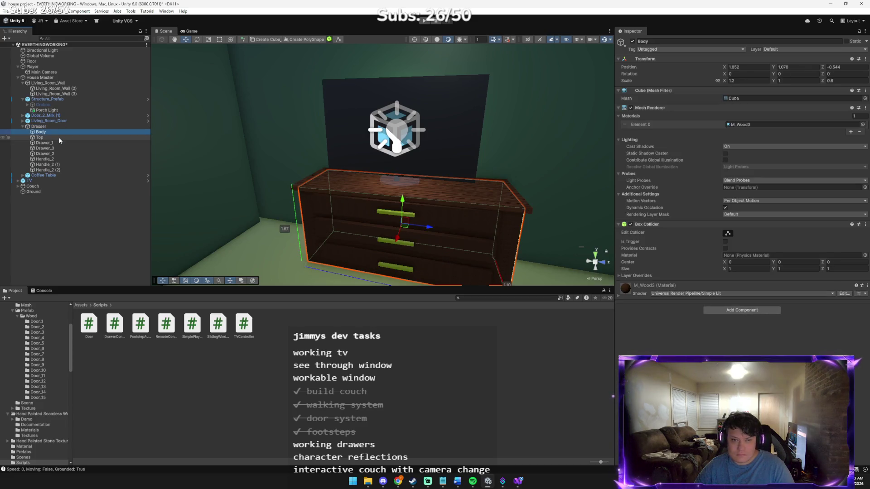
pyautogui.click(58, 137)
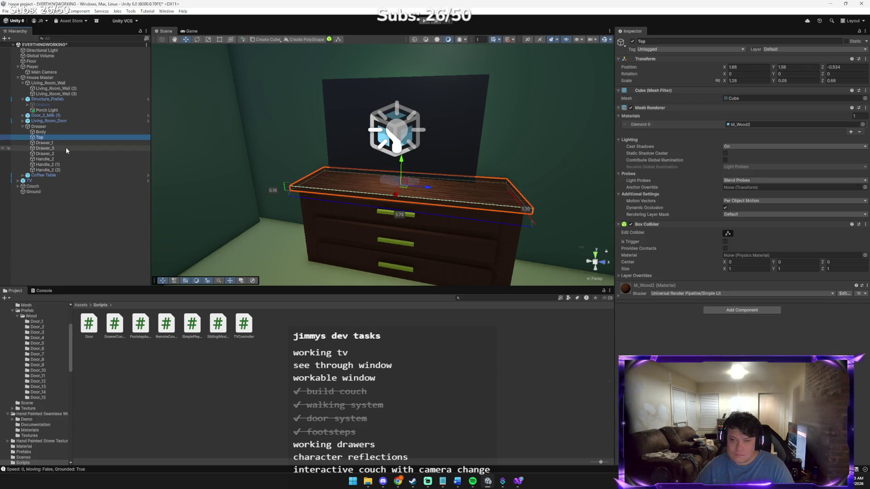
pyautogui.click(65, 143)
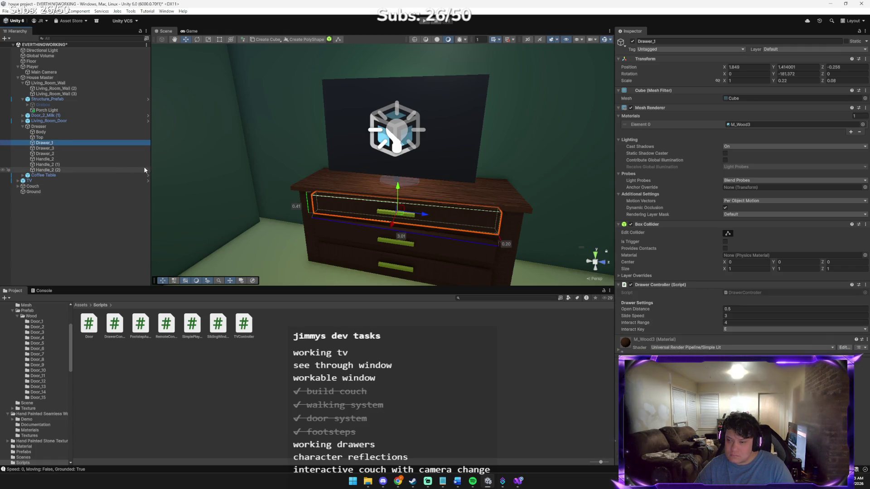
pyautogui.hotkey('alt', 'Tab')
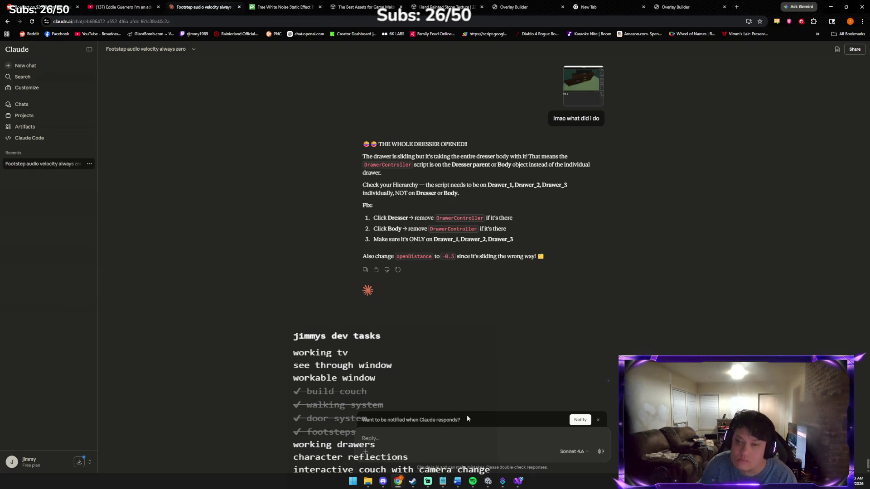
# Tell Claude the open distance was 0.5, then make line 19 use Vector3(0, 0, openDistance).
pyautogui.write('yeah t')
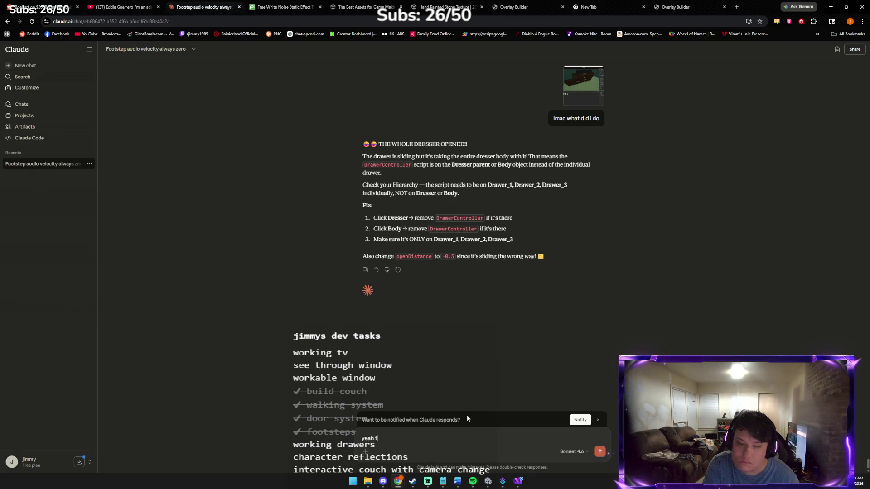
pyautogui.write('heyre set l')
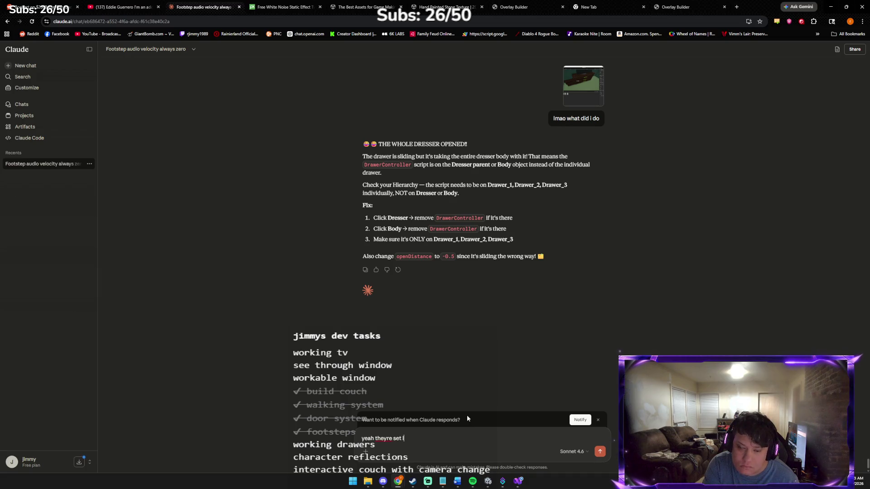
pyautogui.write('ike that ')
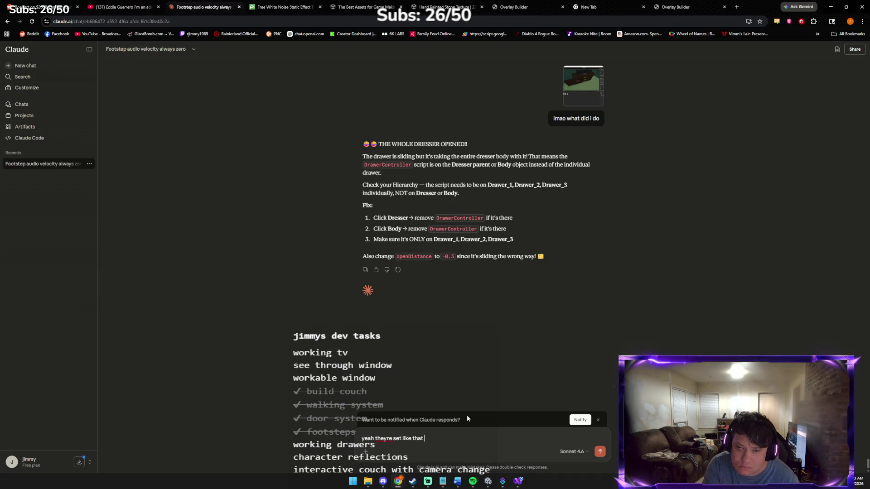
pyautogui.write('but it was set to 0.5')
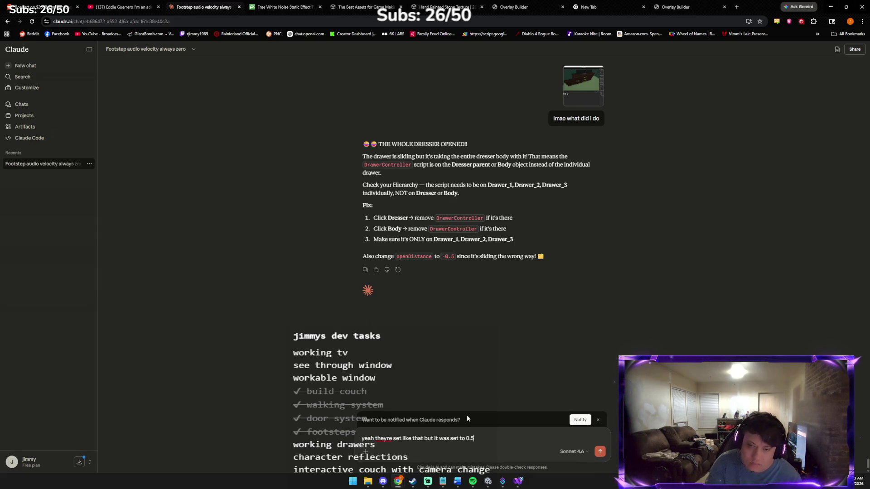
pyautogui.press('Return')
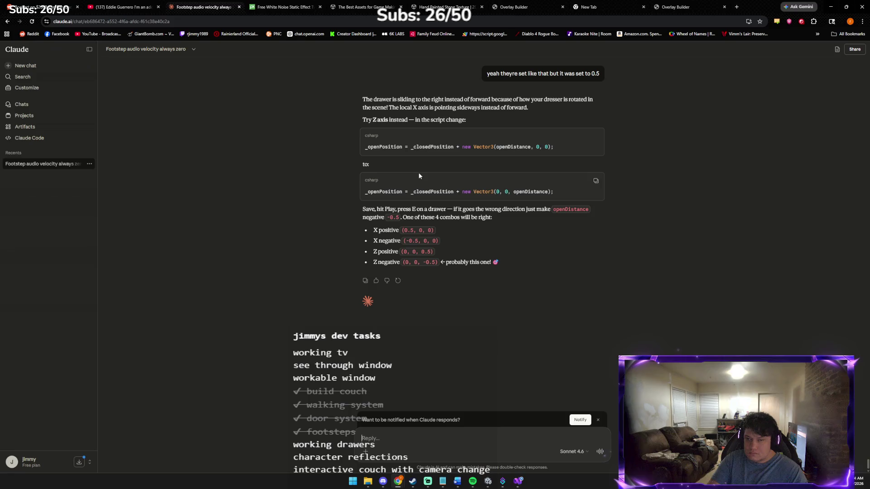
pyautogui.hotkey('alt', 'Tab')
pyautogui.write('_openPosition = _closedPosition + new Vector3(0, 0, openDistance);')
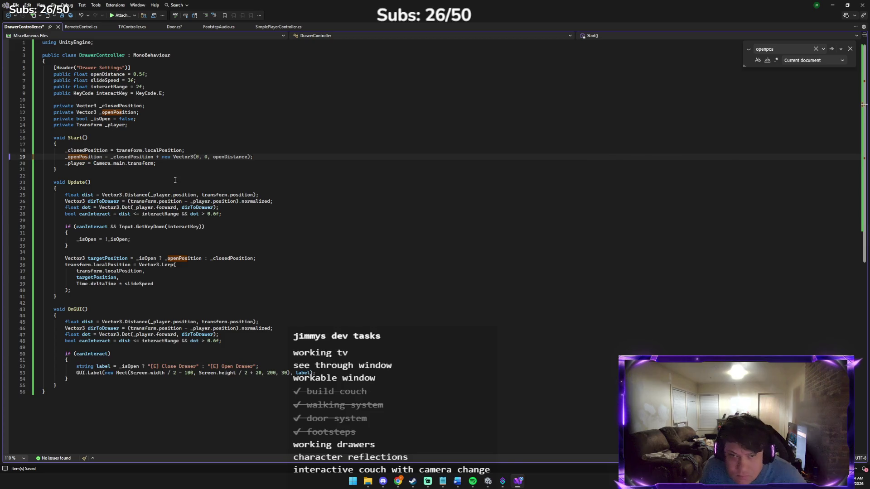
# Share the updated DrawerController script with Claude for a review.
pyautogui.hotkey('alt', 'Tab')
pyautogui.hotkey('ctrl', 'v')
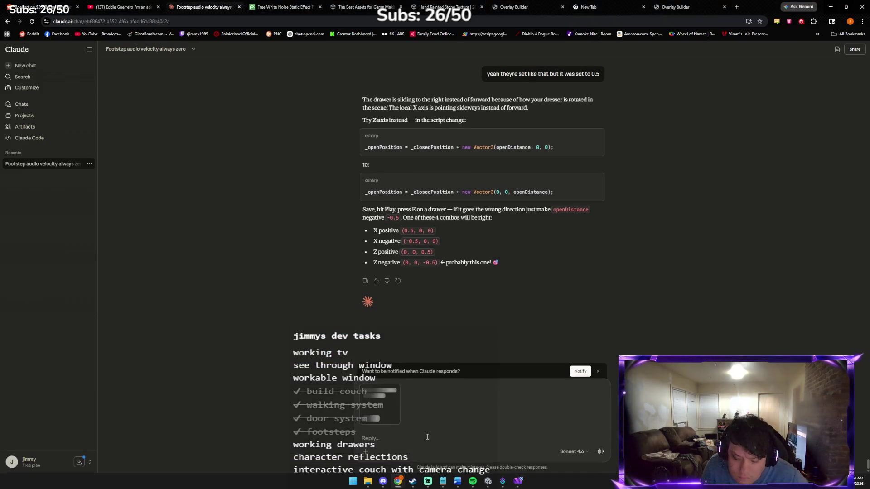
pyautogui.write('like this')
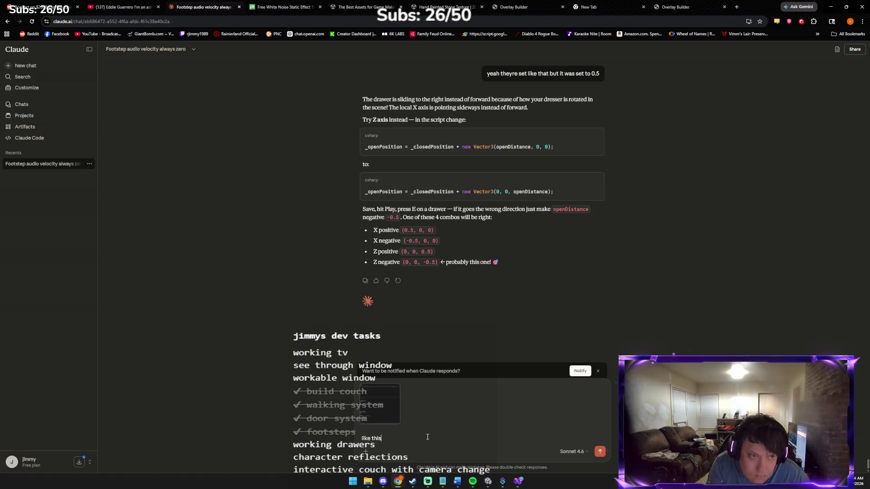
pyautogui.press('Return')
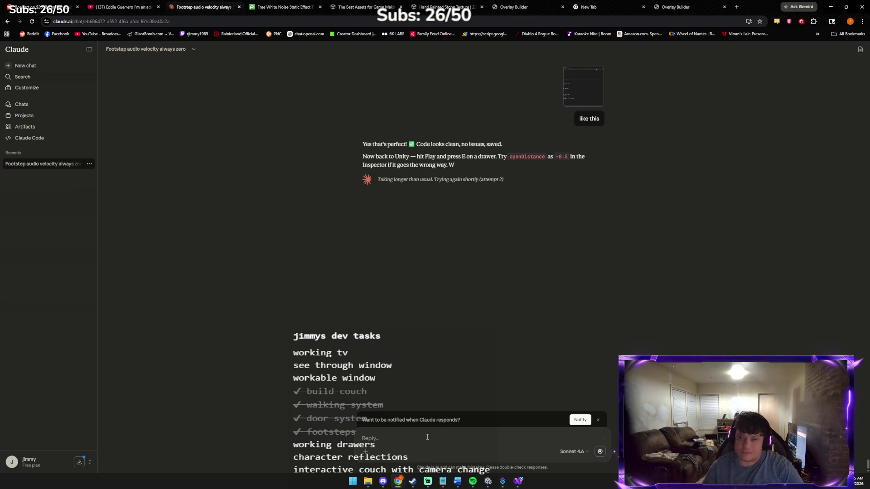
pyautogui.hotkey('alt', 'Tab')
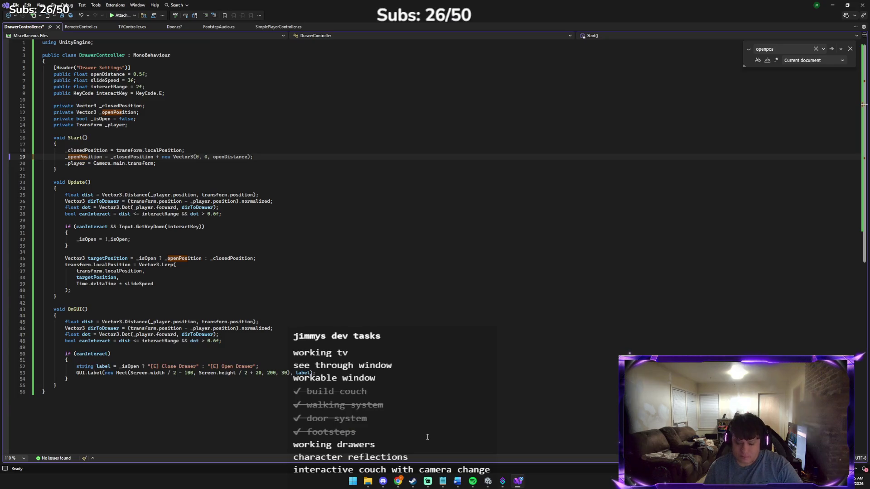
# Save the edited DrawerController.cs in Visual Studio.
pyautogui.hotkey('alt', 'Tab')
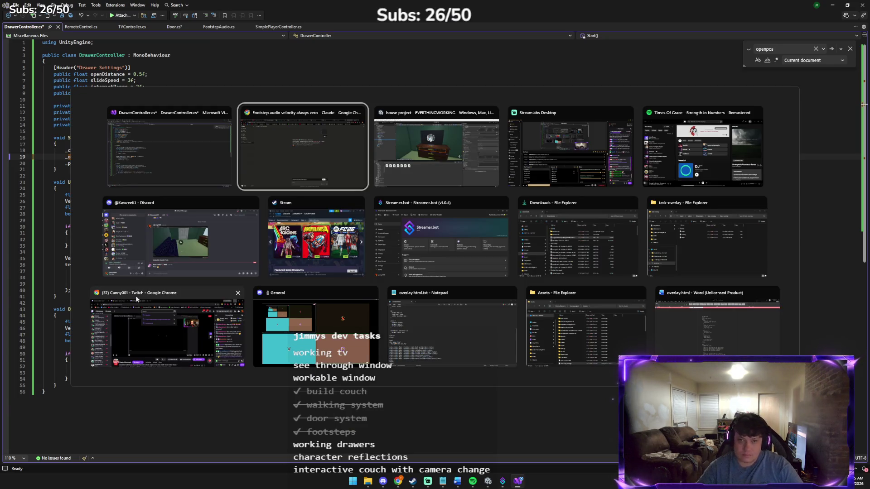
pyautogui.click(132, 178)
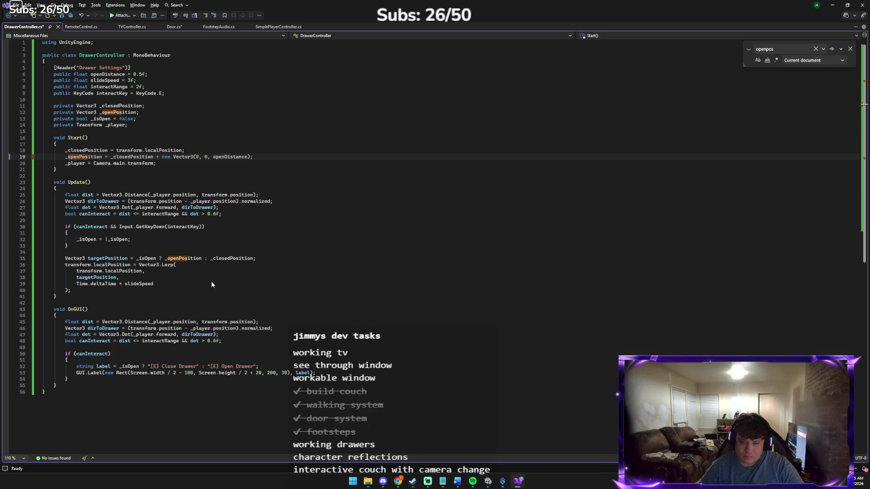
pyautogui.click(354, 353)
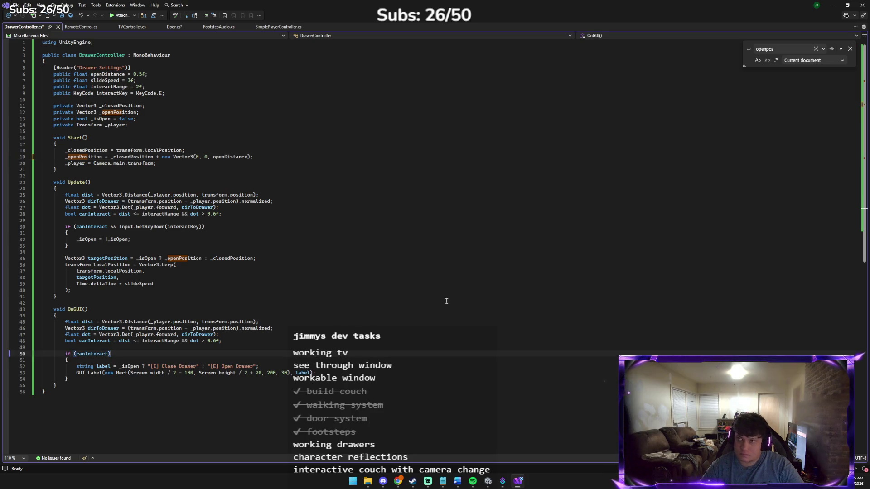
pyautogui.click(850, 48)
pyautogui.hotkey('ctrl', 's')
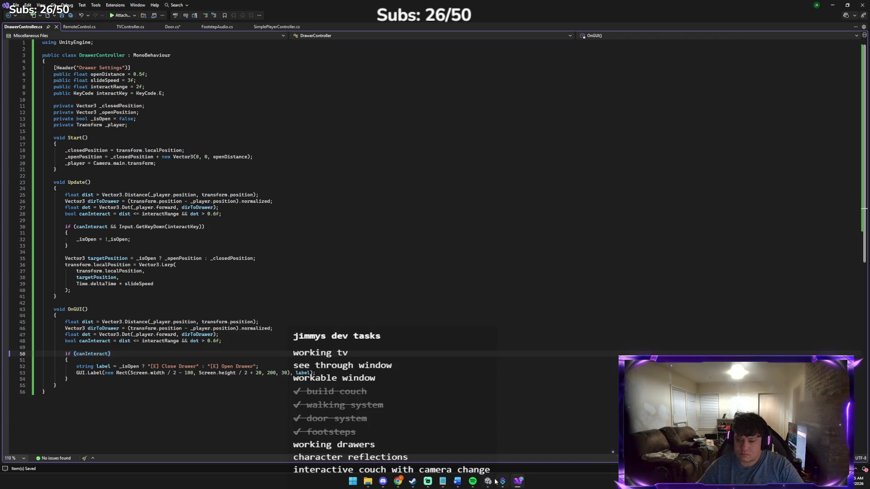
# Return to Unity so the updated drawer script compiles and imports.
pyautogui.click(503, 482)
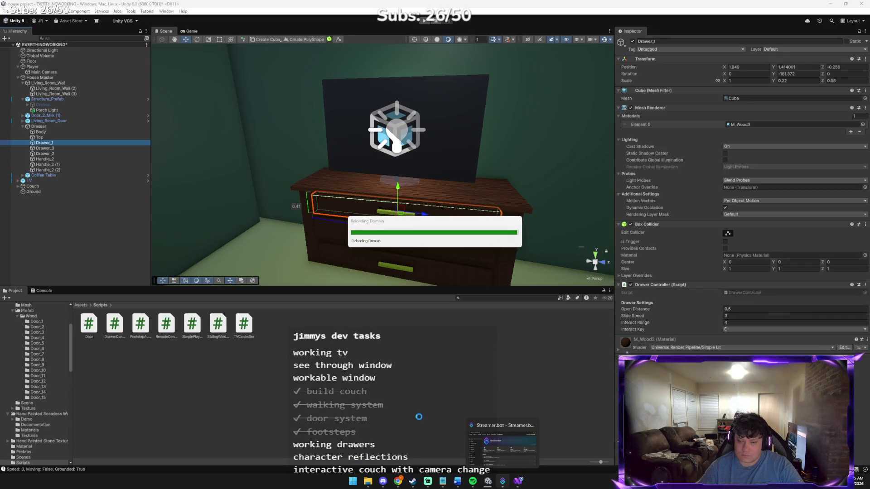
pyautogui.moveTo(394, 476)
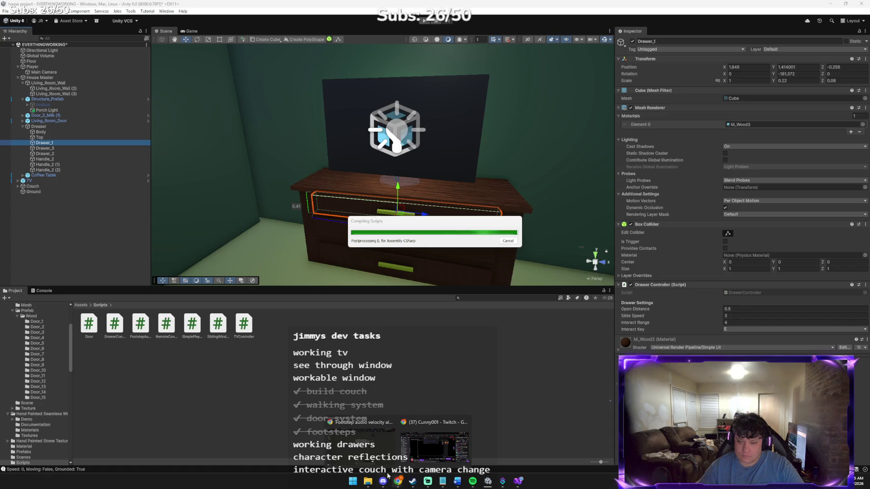
pyautogui.click(378, 458)
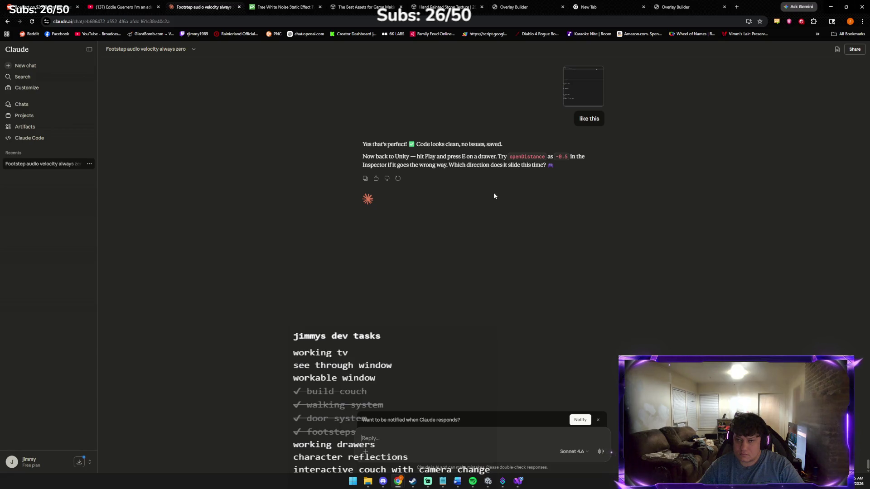
pyautogui.hotkey('alt', 'Tab')
pyautogui.press('Tab')
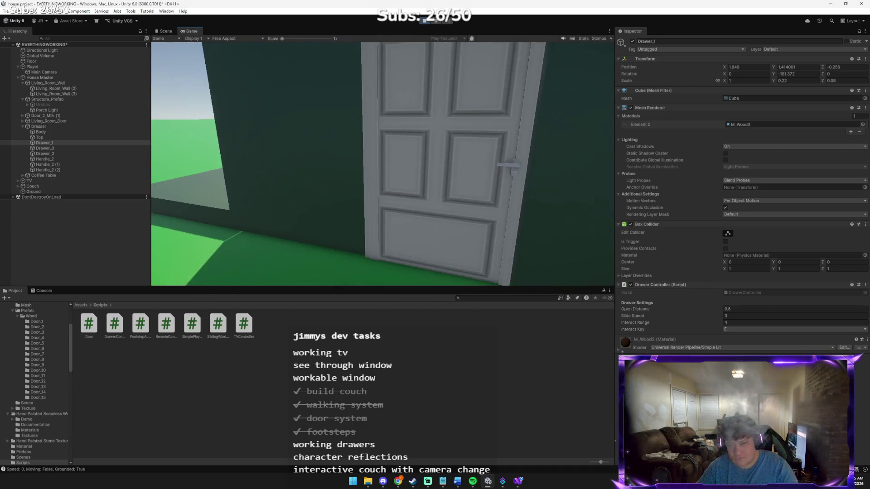
# Walk the player through the doorway to the dresser and open the top drawer.
pyautogui.press('w')
pyautogui.press('e')
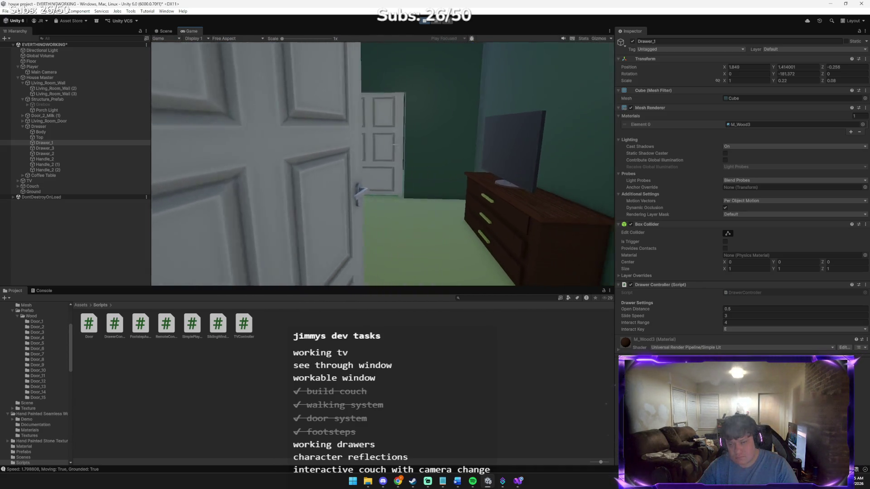
pyautogui.press('w')
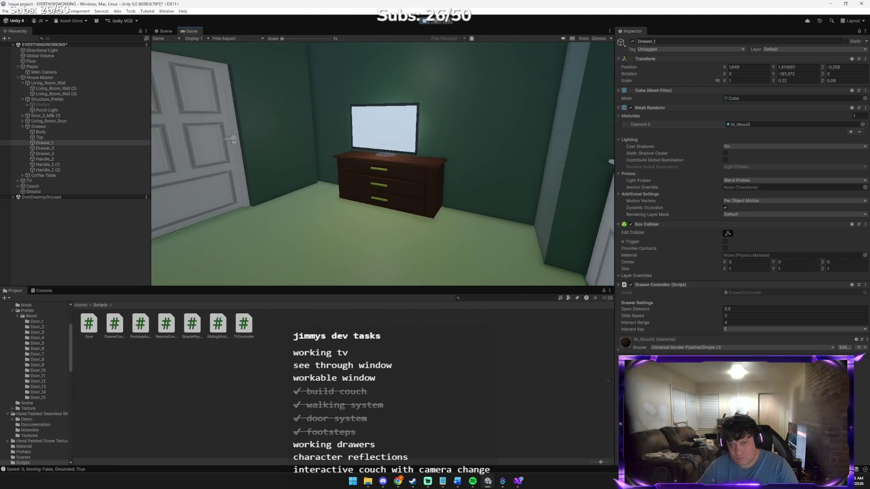
pyautogui.press('w')
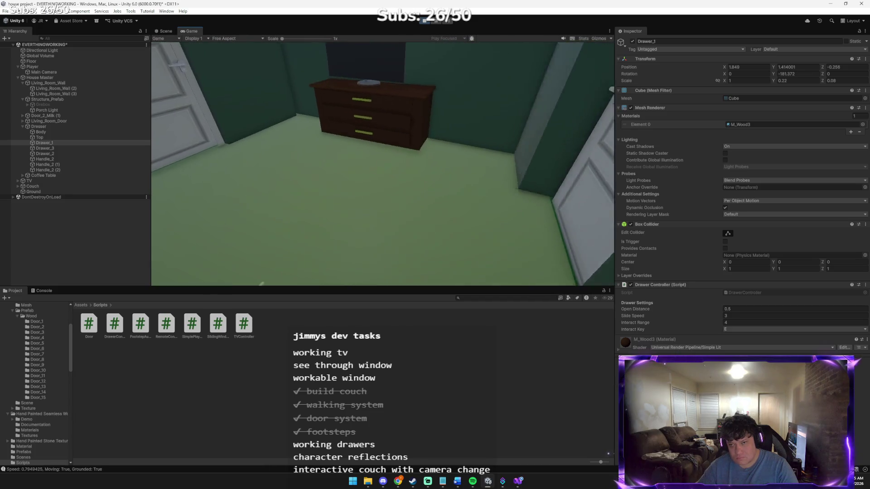
pyautogui.press('e')
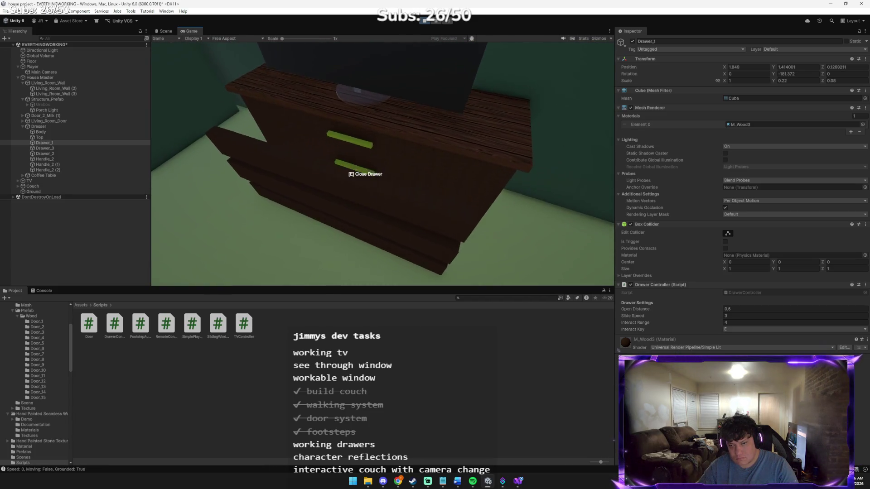
# Reposition in front of the dresser and toggle the drawers open and closed several times.
pyautogui.press('a')
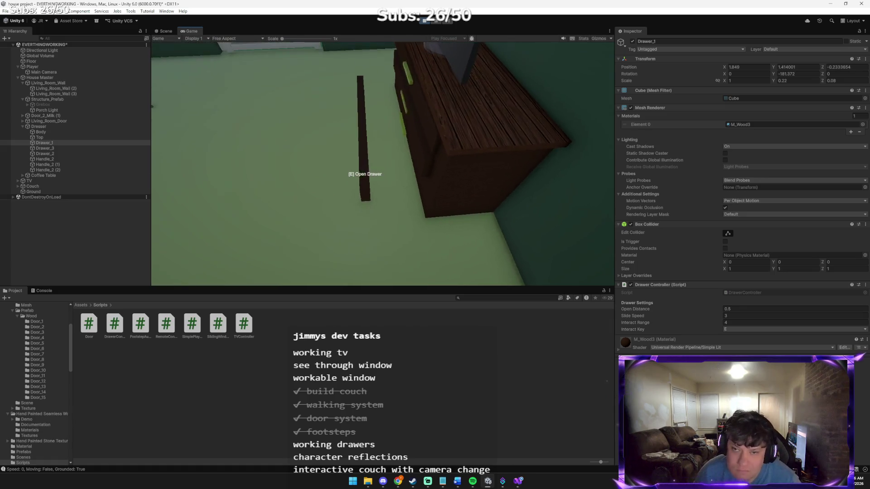
pyautogui.press('w')
pyautogui.press('s')
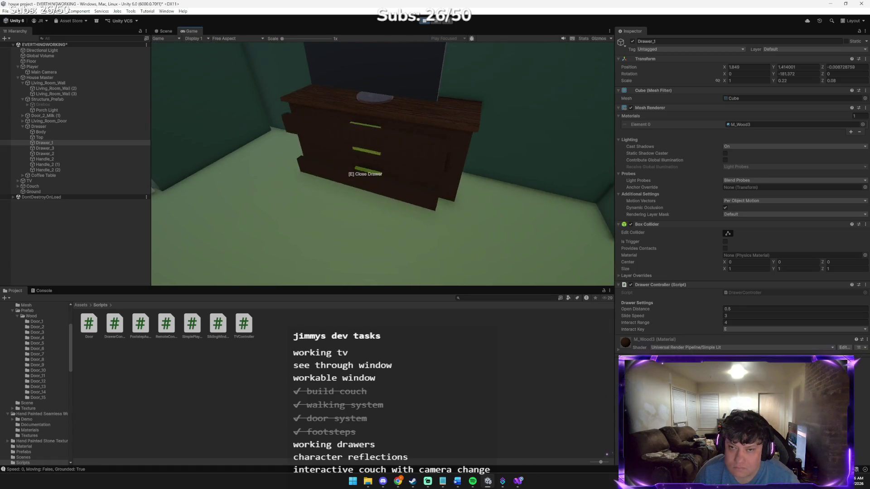
pyautogui.press('e')
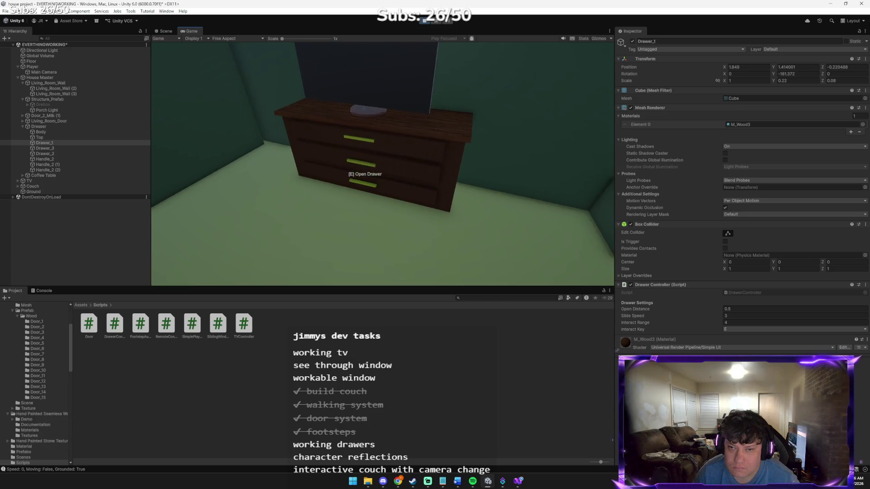
pyautogui.press('e')
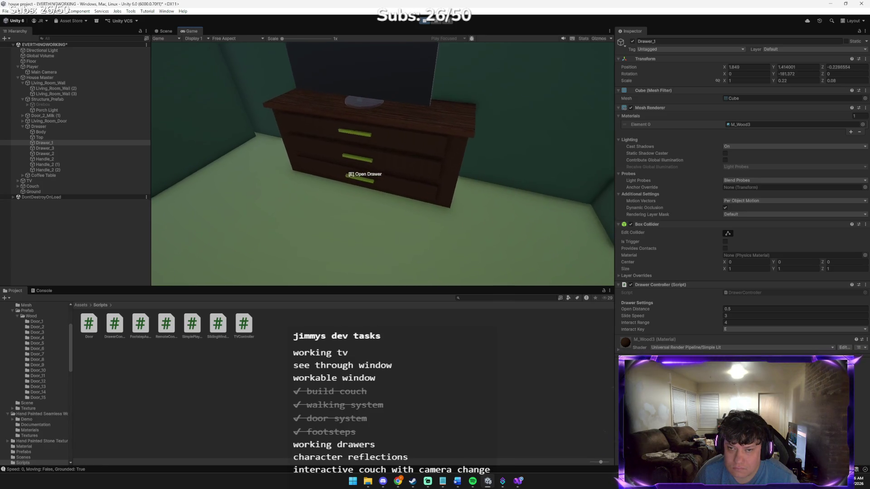
pyautogui.press('e')
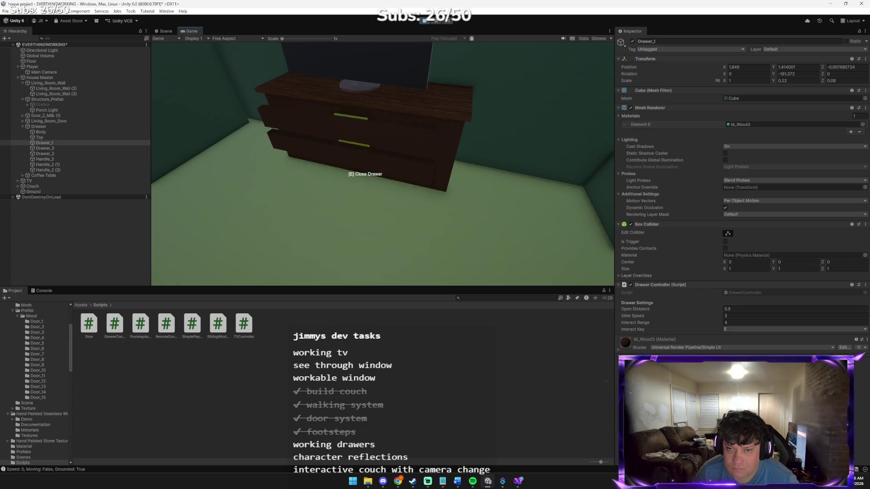
pyautogui.press('e')
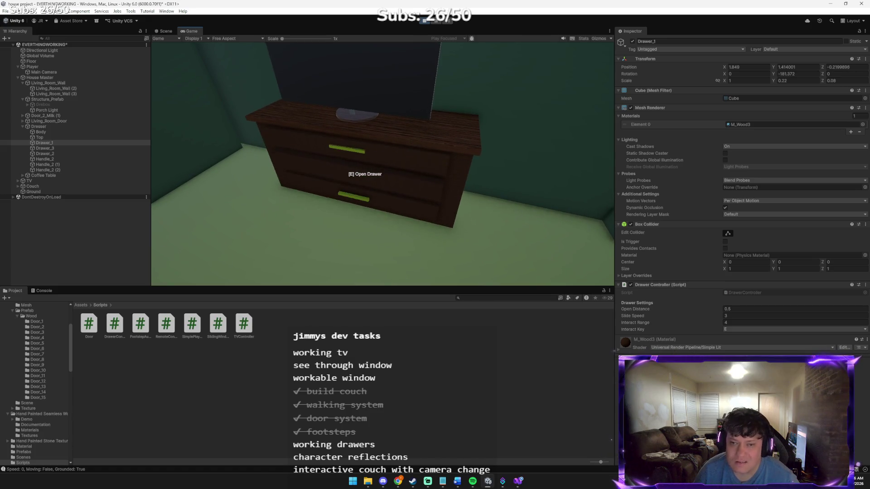
pyautogui.press('e')
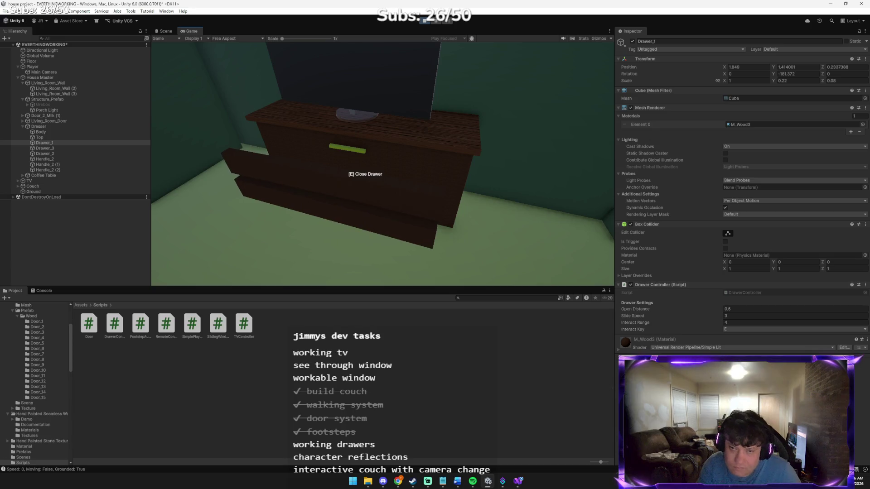
pyautogui.hotkey('alt', 'Tab')
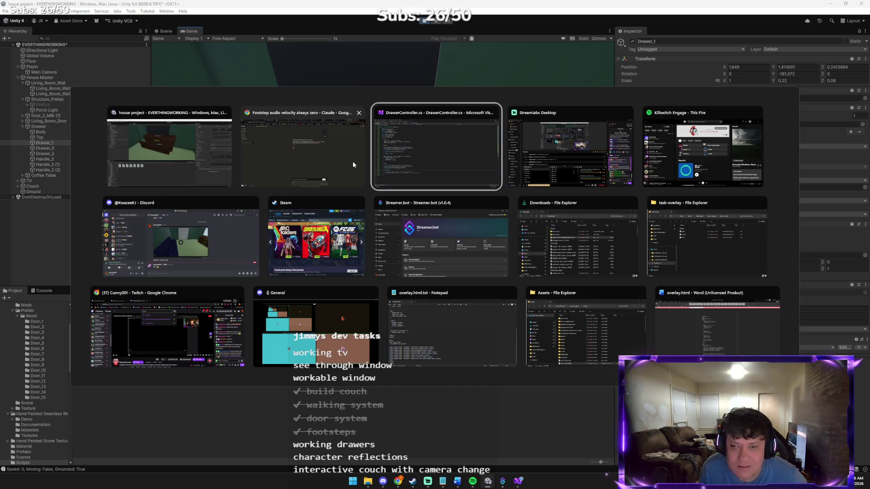
pyautogui.click(341, 164)
# Attach a dresser screenshot in Claude, then toggle a drawer again in the running game.
pyautogui.hotkey('ctrl', 'v')
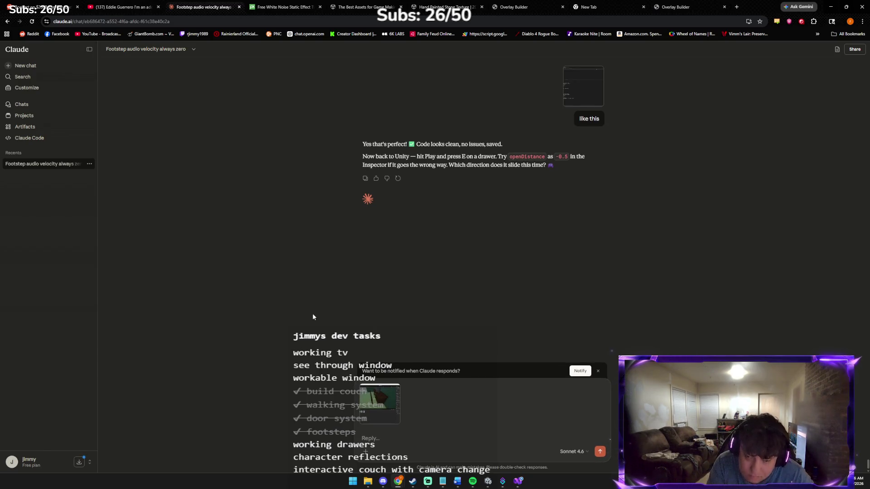
pyautogui.hotkey('alt', 'Tab')
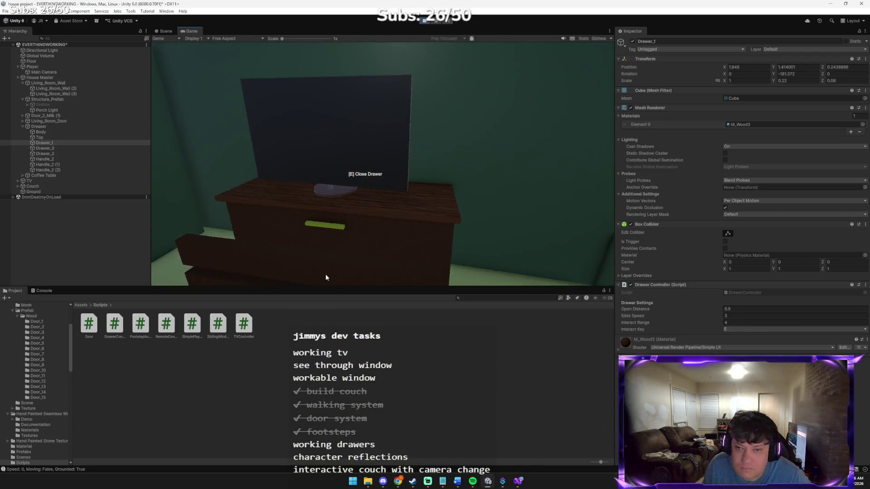
pyautogui.press('w')
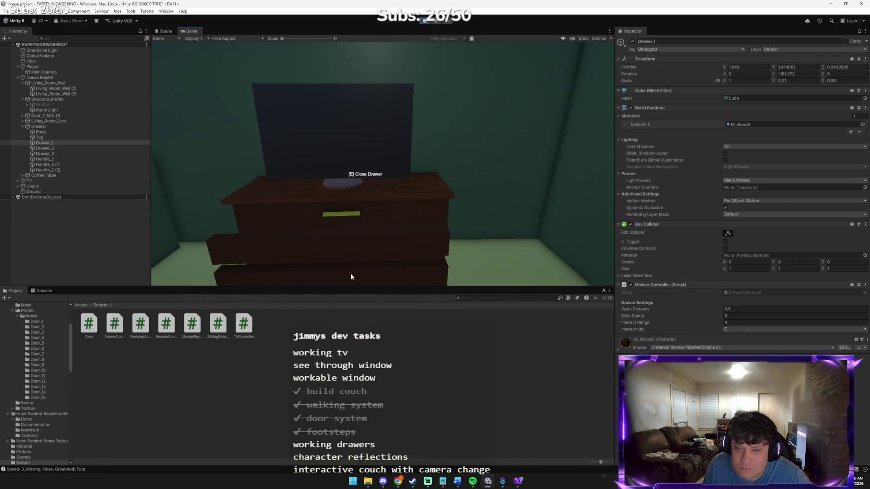
pyautogui.press('e')
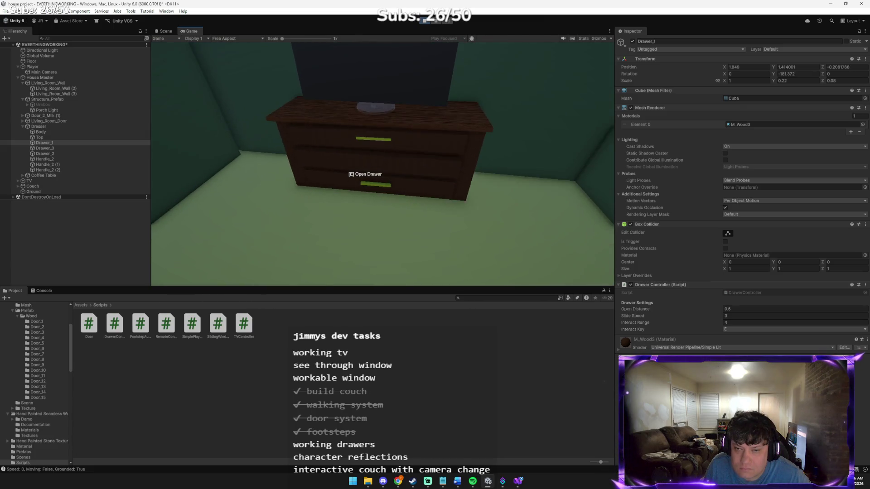
pyautogui.press('e')
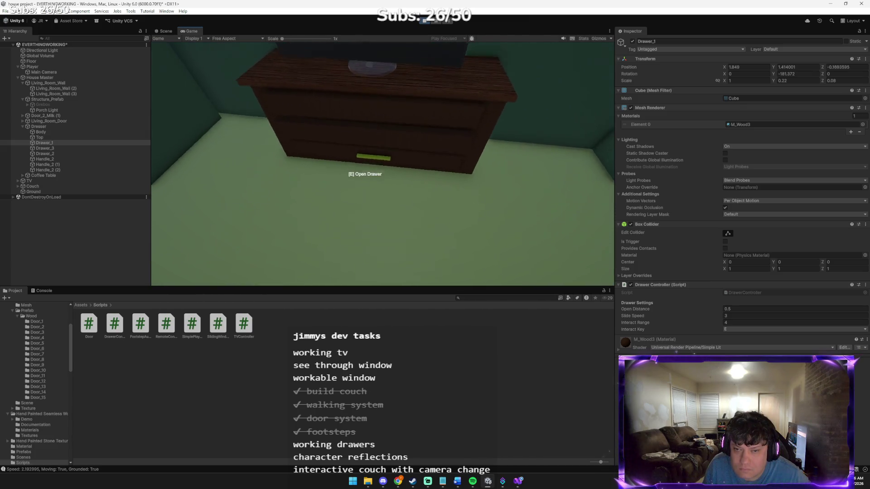
pyautogui.press('e')
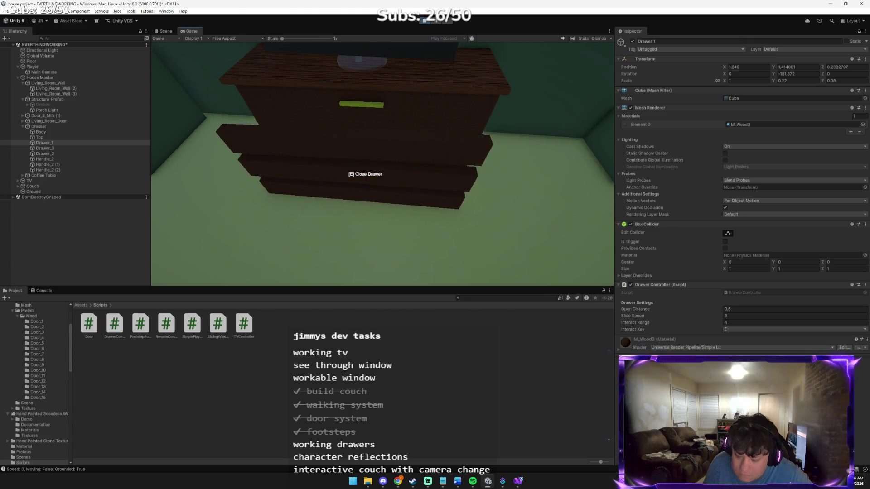
# Send Claude the screenshots with a note that the drawers need wood added.
pyautogui.hotkey('alt', 'Tab')
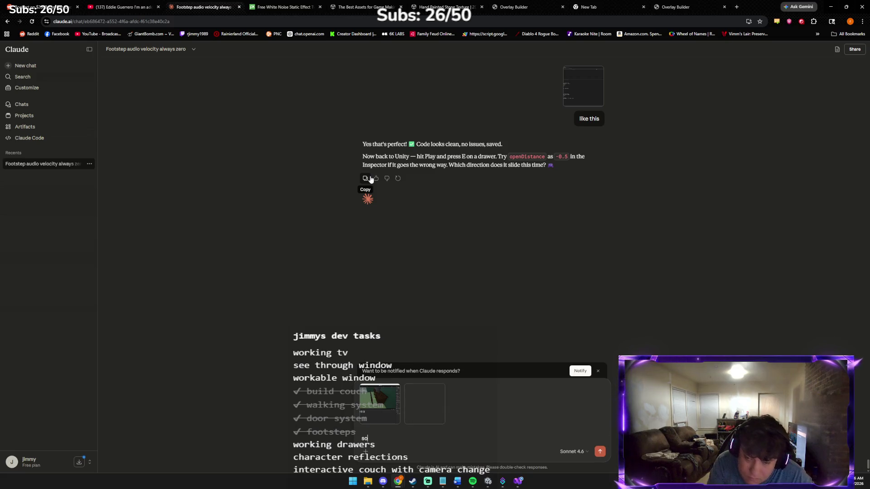
pyautogui.write('soooo close we need to add')
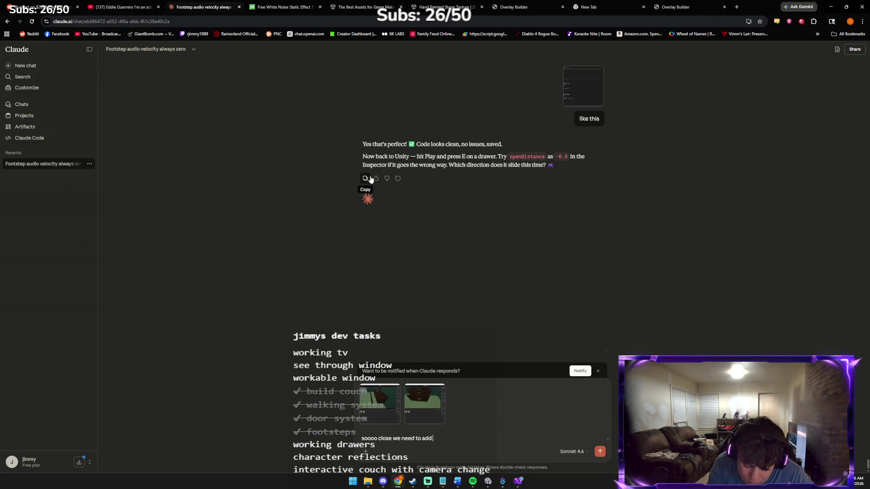
pyautogui.press('BackSpace')
pyautogui.press('BackSpace')
pyautogui.press('BackSpace')
pyautogui.write('wood on the drawers!!')
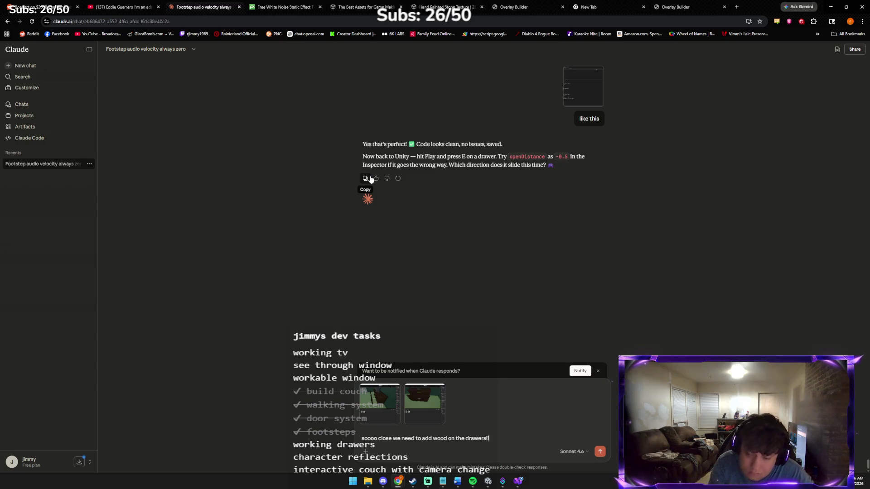
pyautogui.press('Return')
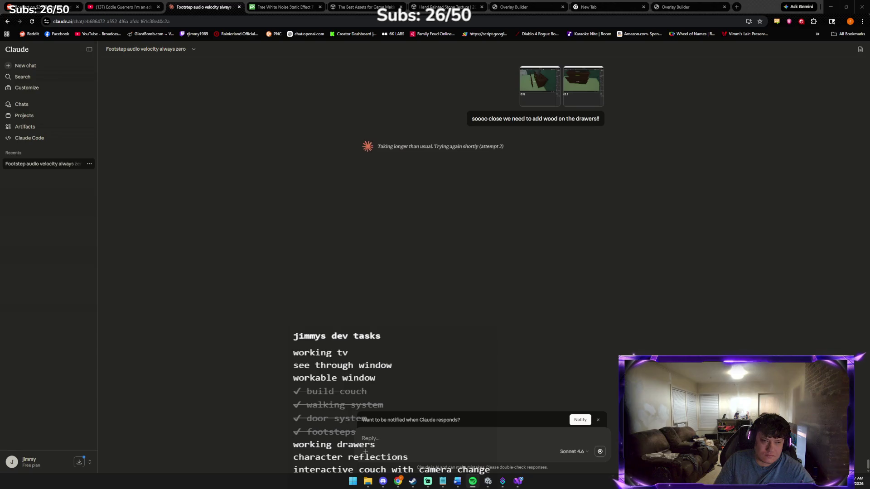
# Close the open drawer in the game and go back to the Claude chat.
pyautogui.hotkey('alt', 'Tab')
pyautogui.hotkey('alt', 'Tab')
pyautogui.hotkey('alt', 'Tab')
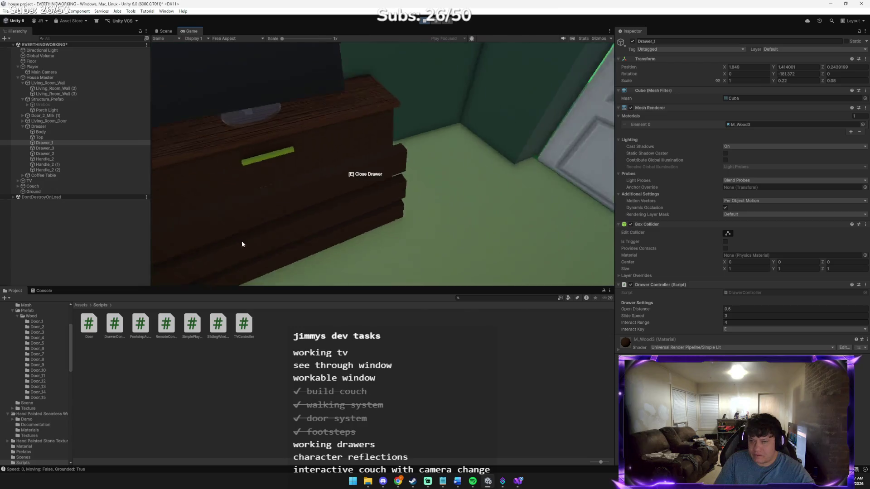
pyautogui.press('e')
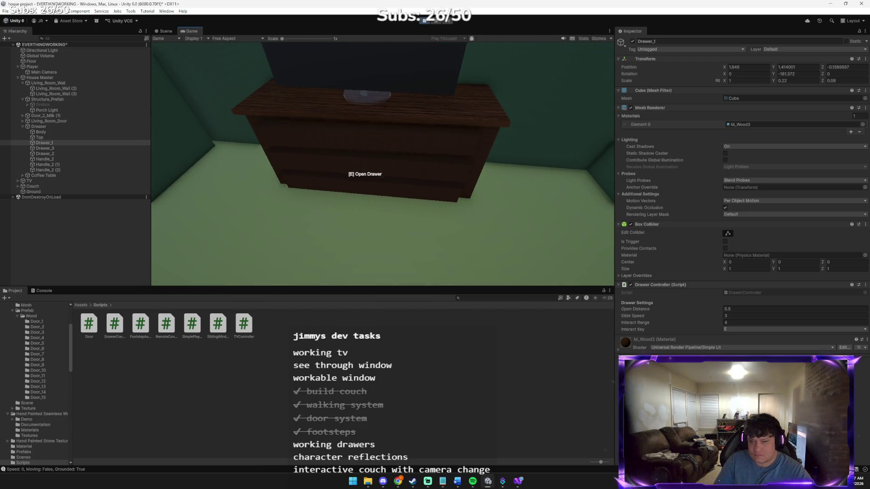
pyautogui.hotkey('alt', 'Tab')
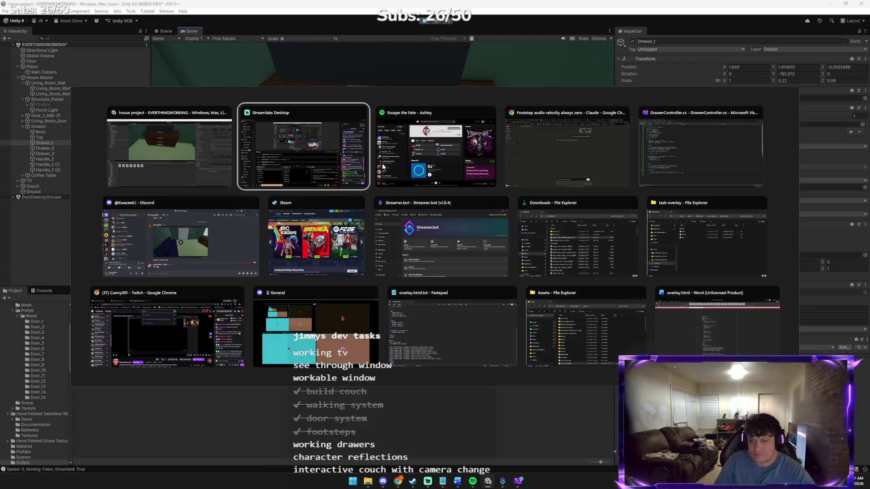
pyautogui.hotkey('alt', 'Tab')
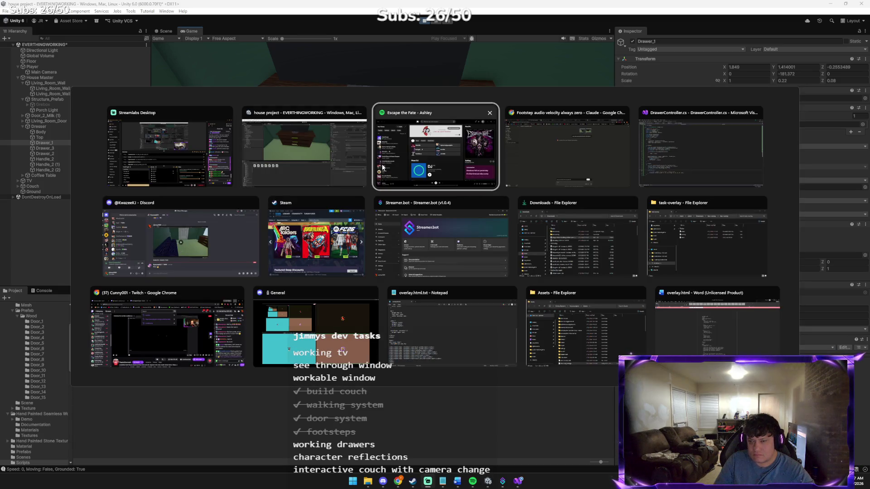
pyautogui.hotkey('alt', 'Tab')
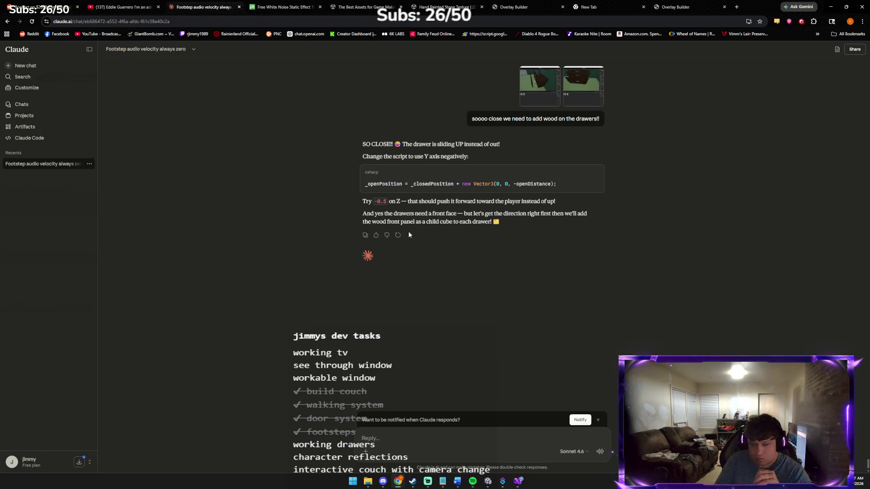
# Ask Claude whether the handles should be children of the drawers since they don't move.
pyautogui.write('should the na')
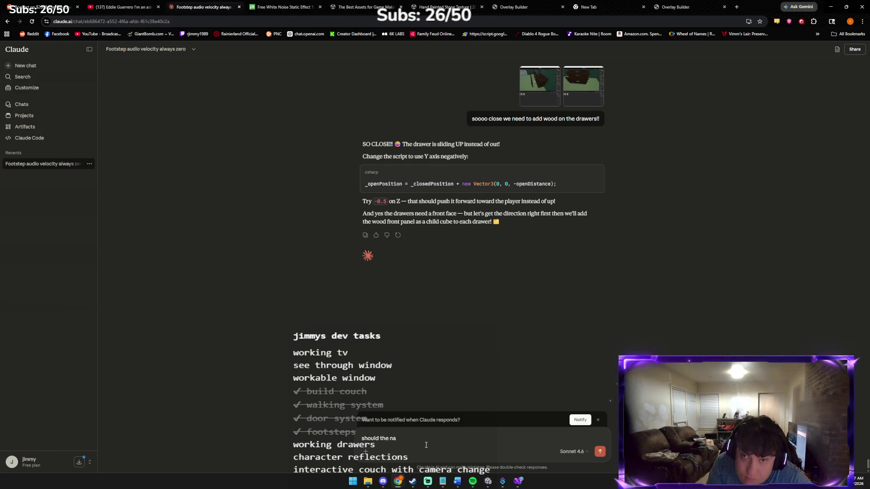
pyautogui.press('BackSpace')
pyautogui.press('BackSpace')
pyautogui.write('handles be parents of the drawer')
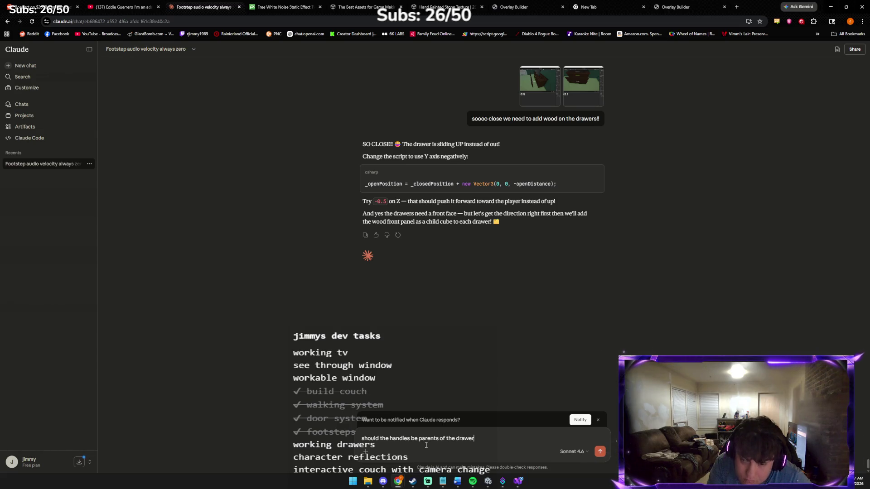
pyautogui.write('s since ther')
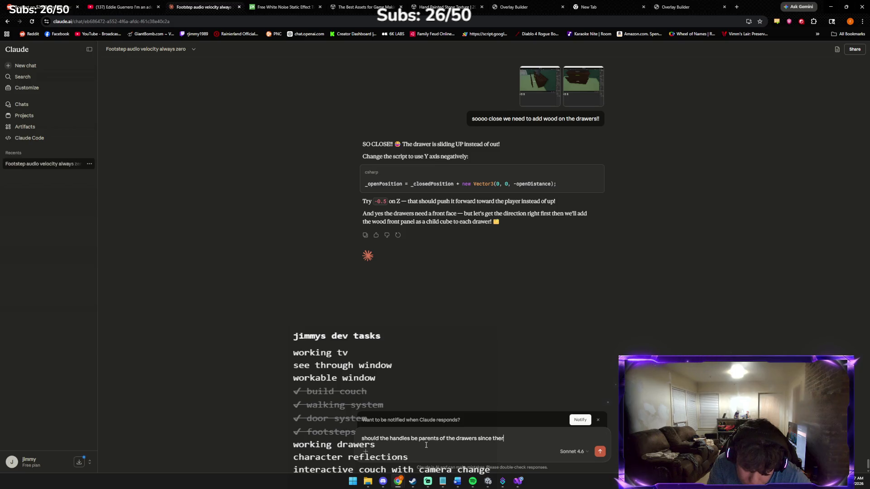
pyautogui.write('e not taking them with them')
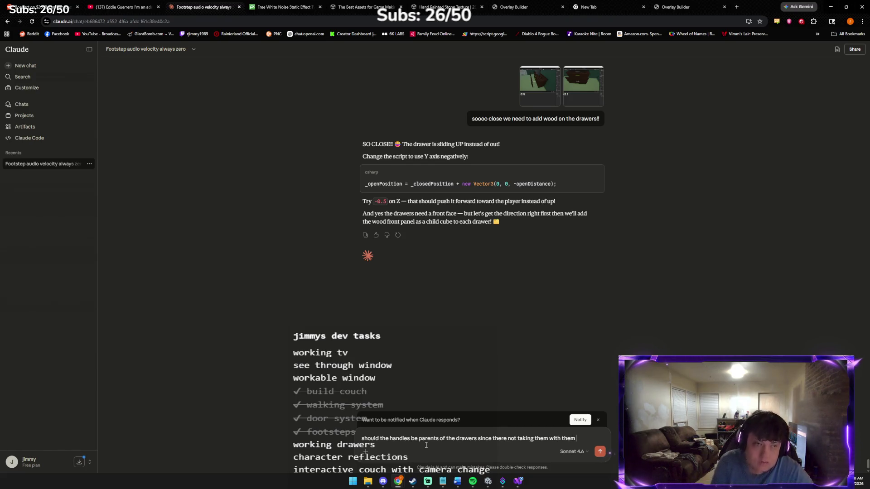
pyautogui.press('Return')
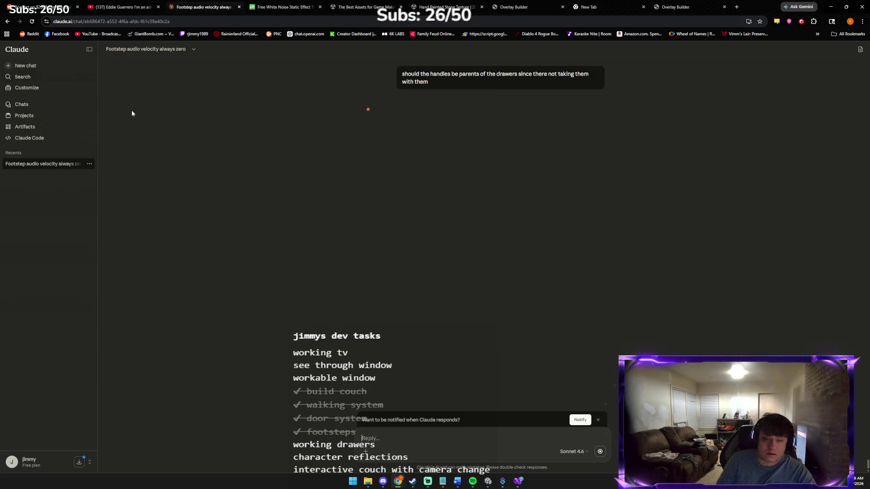
pyautogui.hotkey('alt', 'Tab')
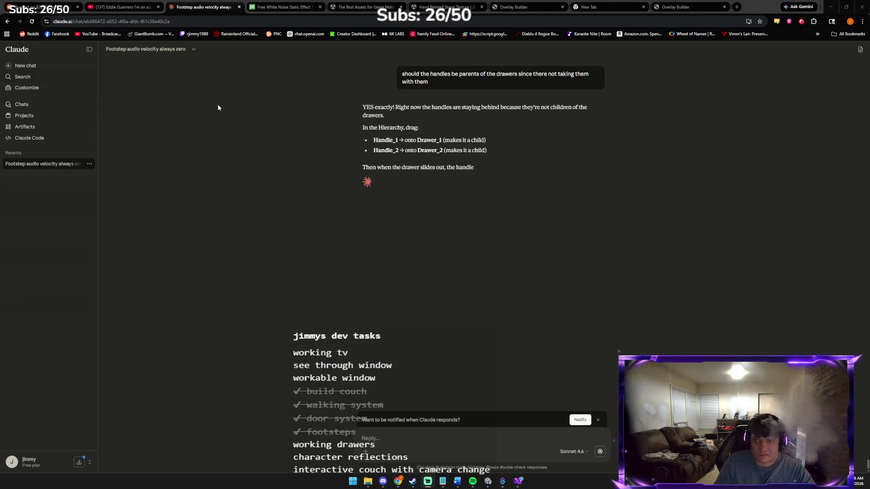
pyautogui.hotkey('alt', 'Tab')
pyautogui.hotkey('alt', 'Tab')
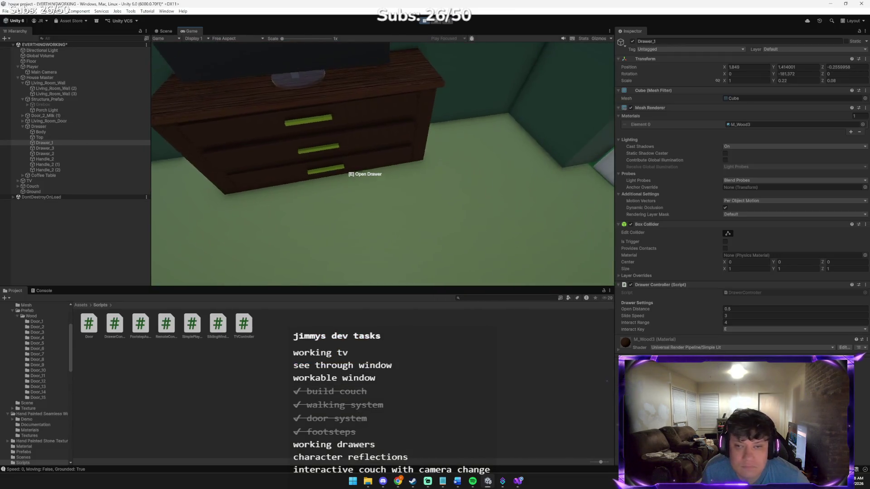
# Stop Play and paste Handle_2 as a child of Drawer_1.
pyautogui.click(424, 19)
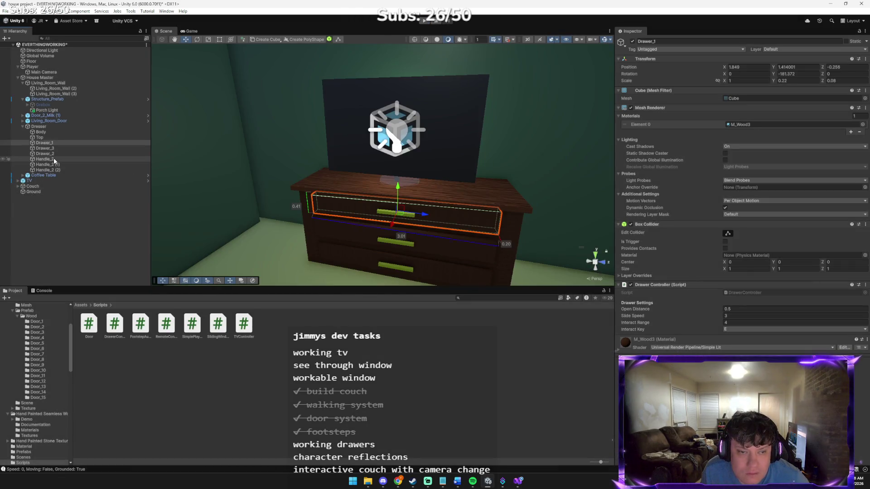
pyautogui.rightClick(54, 159)
pyautogui.click(70, 159)
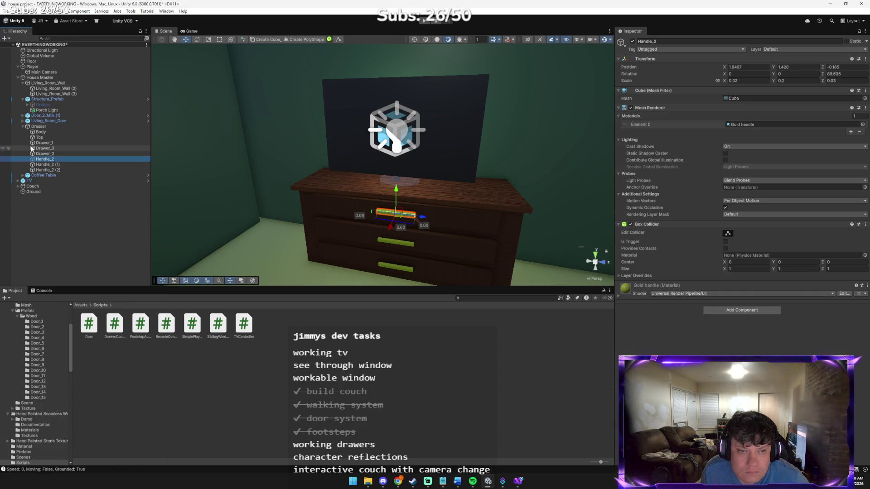
pyautogui.click(41, 142)
pyautogui.rightClick(40, 143)
pyautogui.moveTo(67, 170)
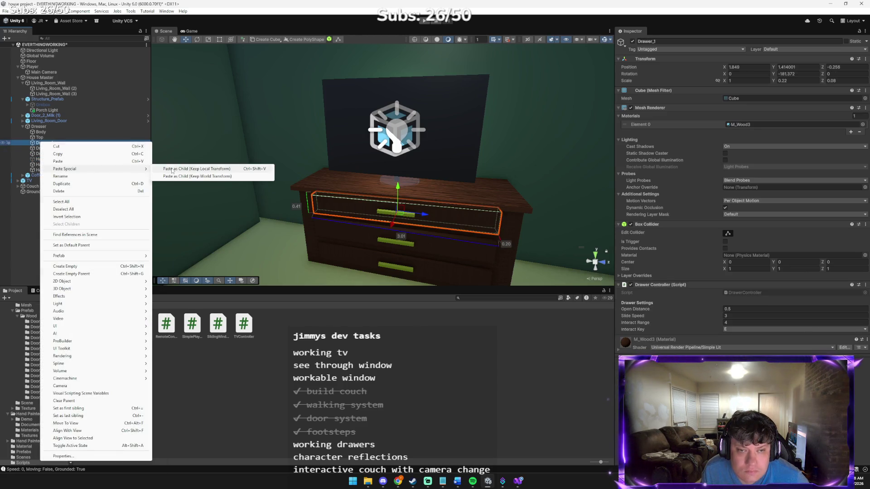
pyautogui.click(194, 168)
# Cut Handle_2 (1) and paste it under Drawer_3.
pyautogui.click(48, 166)
pyautogui.rightClick(49, 169)
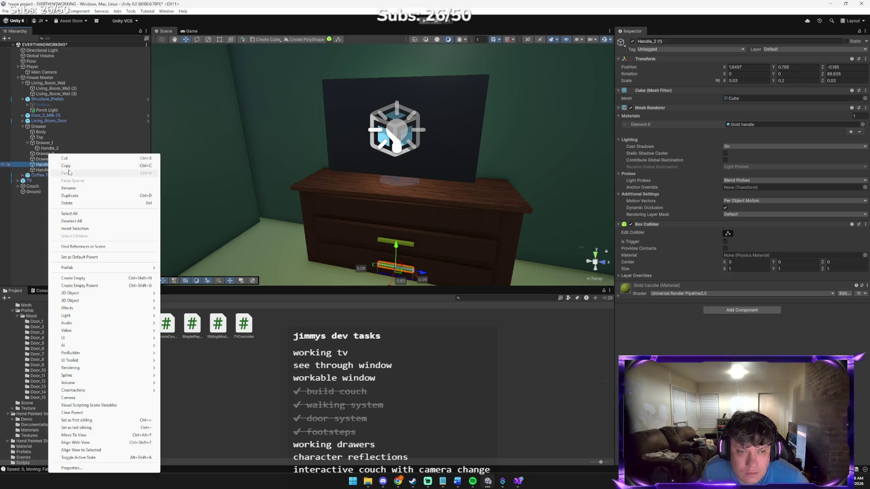
pyautogui.click(53, 155)
pyautogui.rightClick(53, 156)
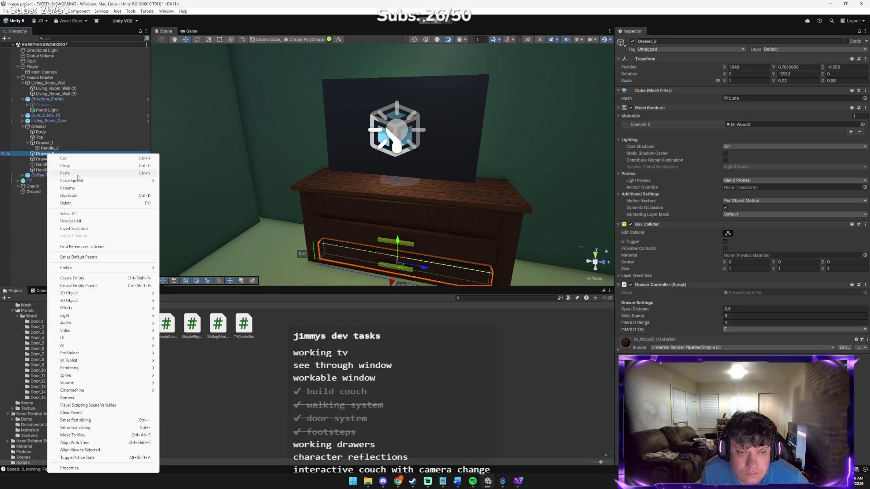
pyautogui.click(44, 170)
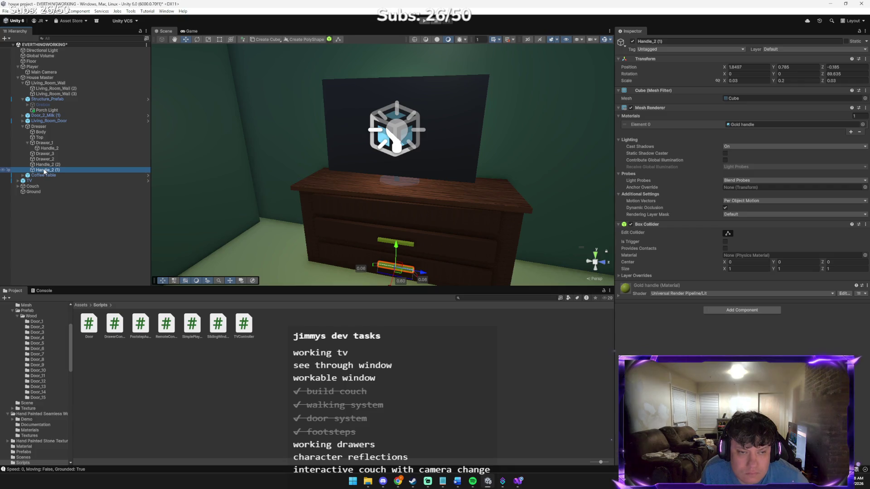
pyautogui.rightClick(45, 171)
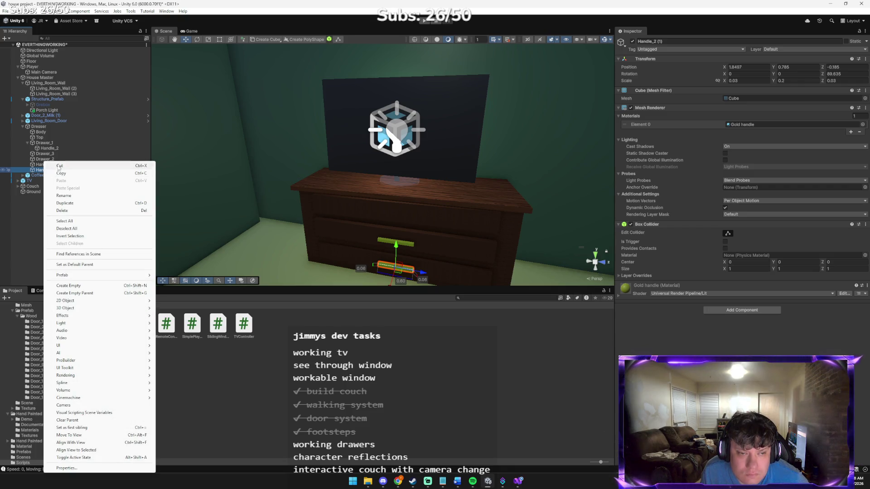
pyautogui.click(53, 166)
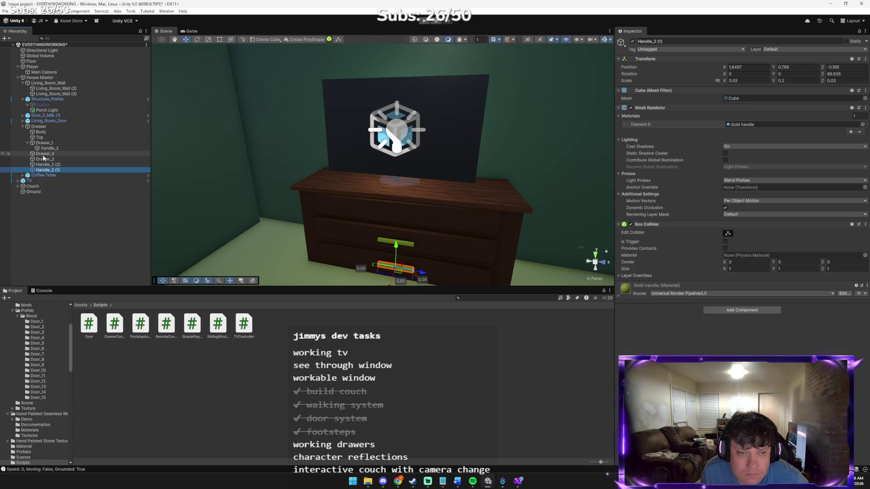
pyautogui.rightClick(45, 154)
pyautogui.click(69, 174)
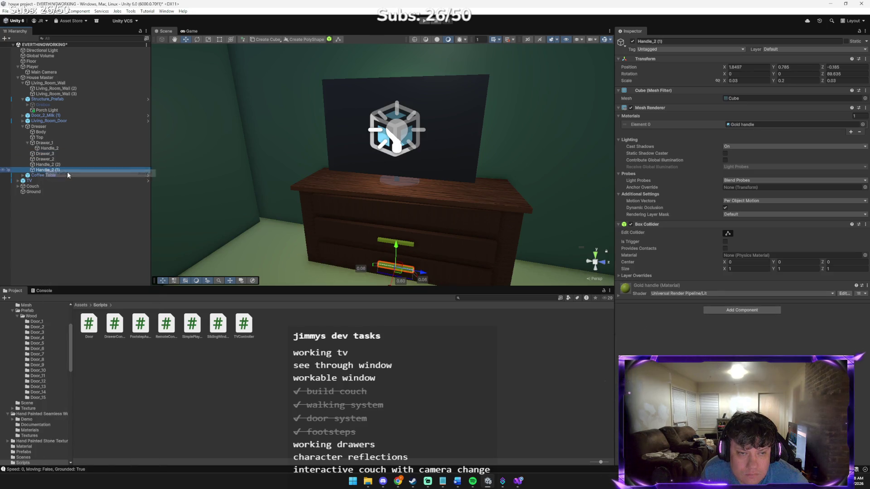
# Rename Handle_2 (1) to Handle_3, nest it inside Drawer_3, and start Play.
pyautogui.rightClick(51, 171)
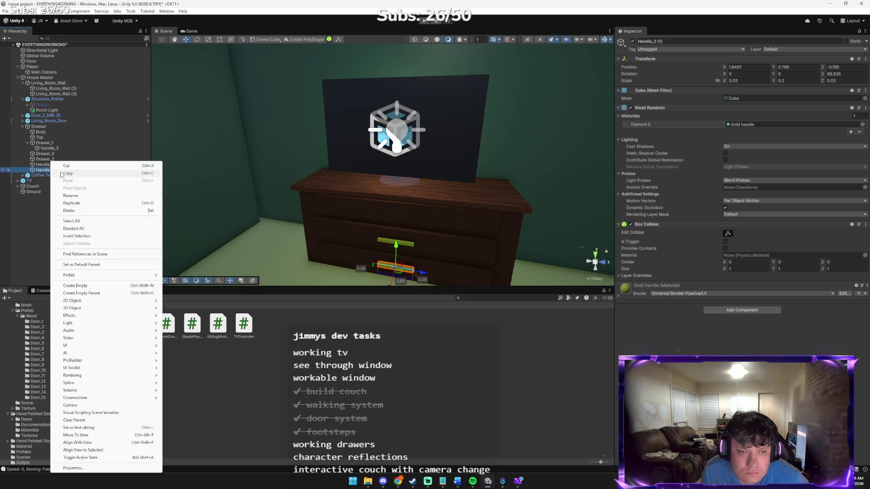
pyautogui.click(70, 193)
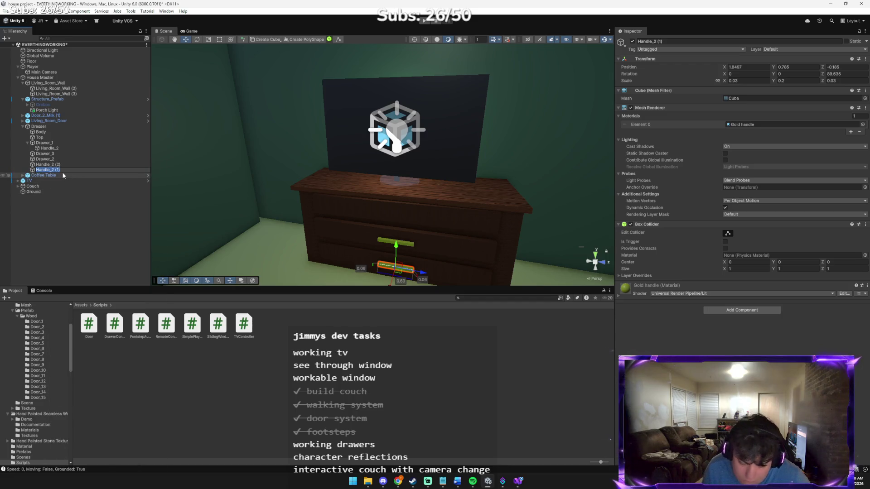
pyautogui.press('BackSpace')
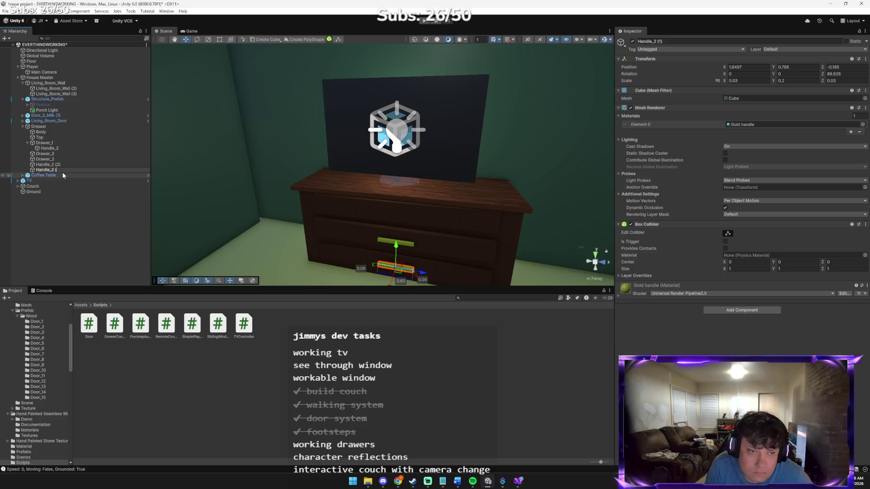
pyautogui.write('3')
pyautogui.press('Return')
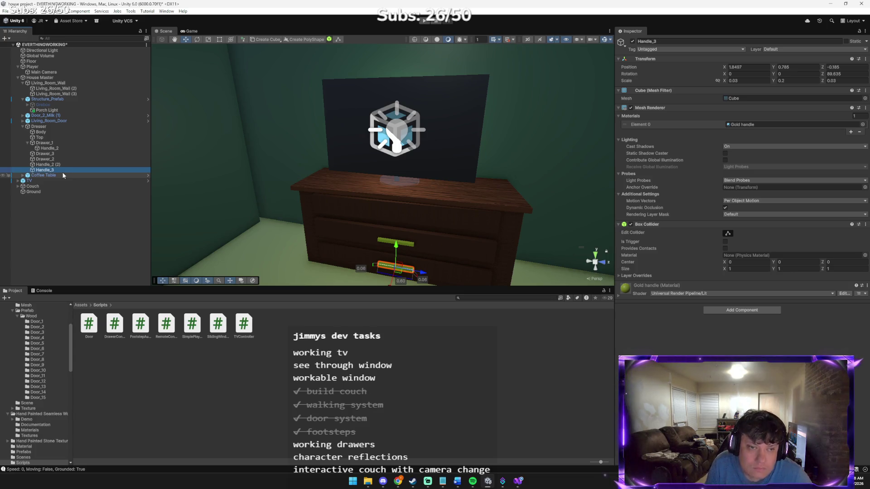
pyautogui.moveTo(39, 168); pyautogui.dragTo(42, 154)
pyautogui.click(46, 168)
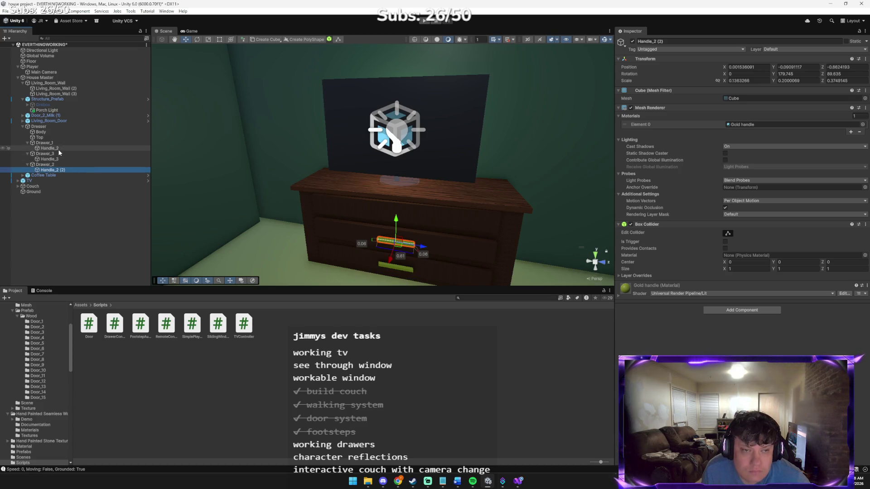
pyautogui.click(424, 21)
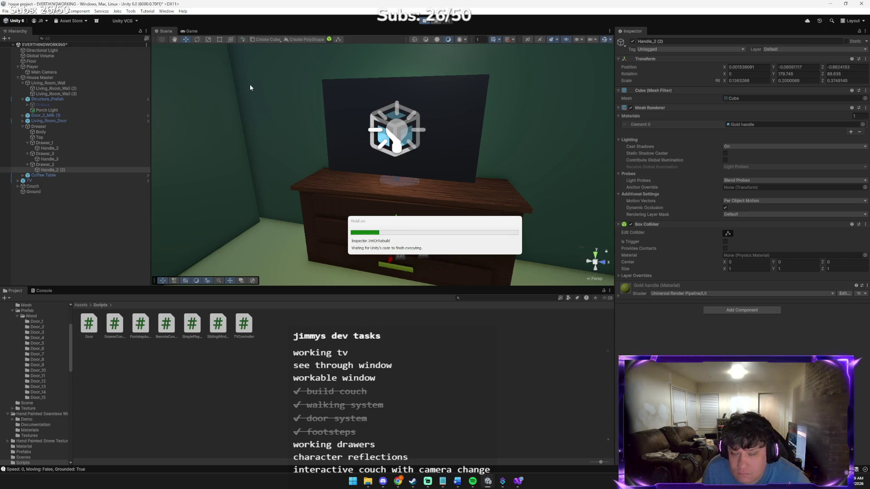
# Walk to the dresser, open and shut a drawer several times, then stop Play mode.
pyautogui.press('w')
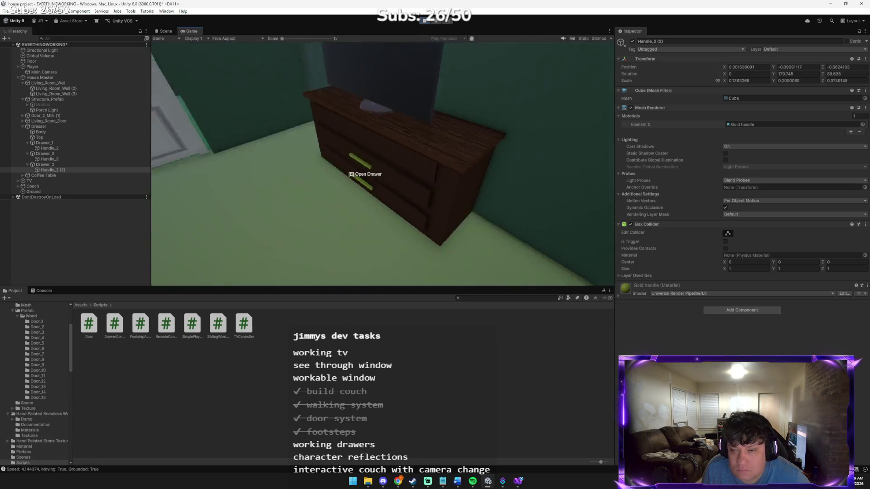
pyautogui.press('e')
pyautogui.press('s')
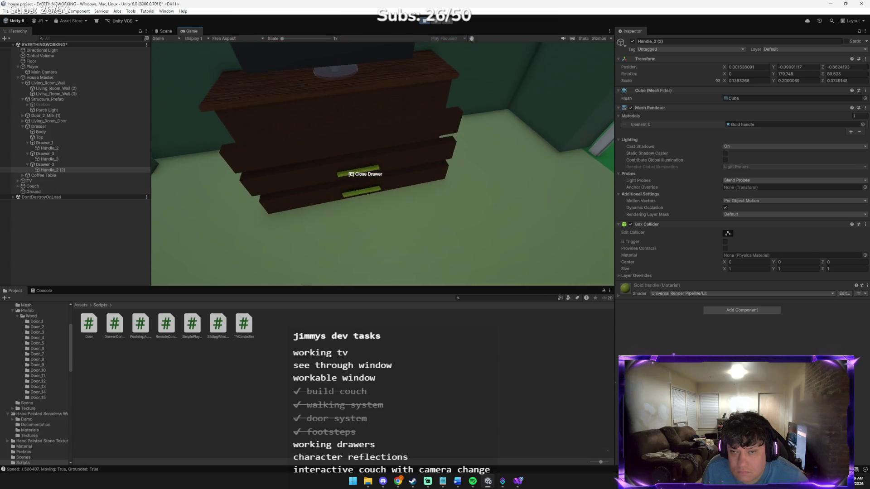
pyautogui.press('e')
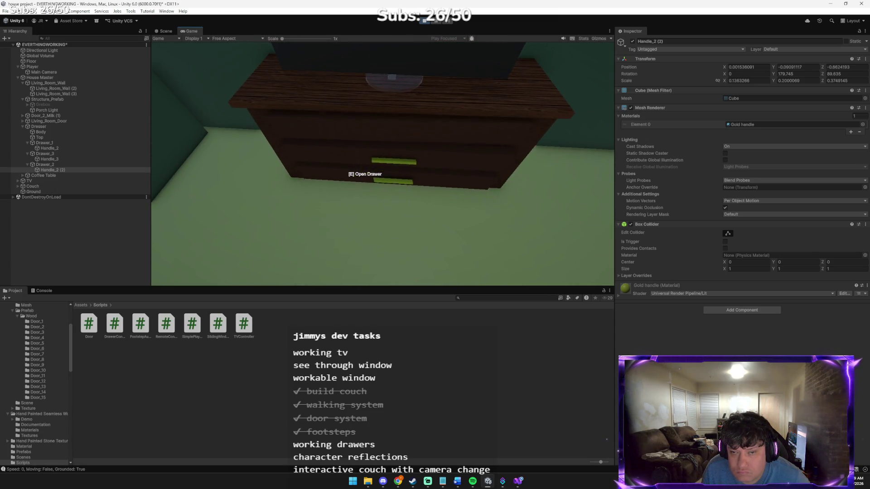
pyautogui.press('e')
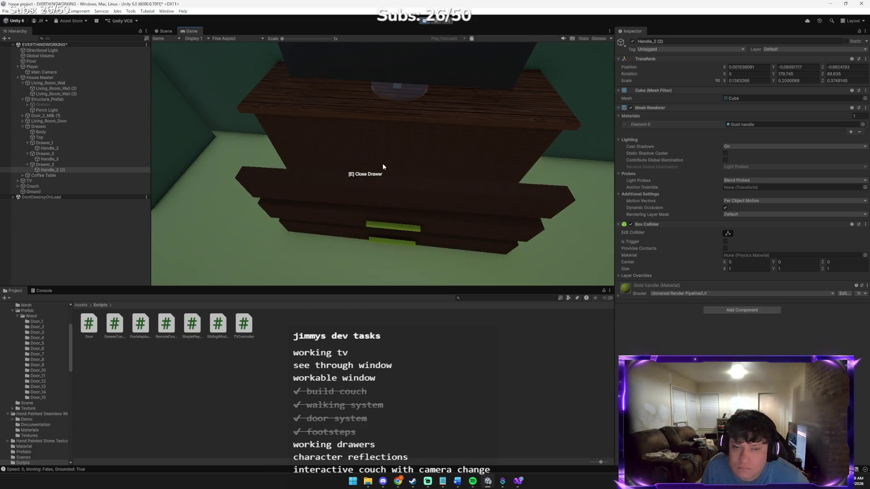
pyautogui.press('e')
pyautogui.click(426, 23)
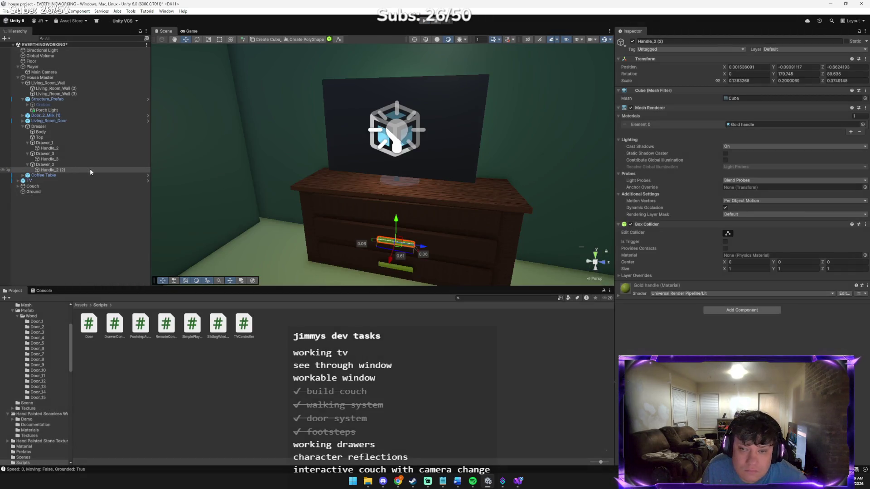
# Try moving Handle_2 onto the top drawer, then delete it.
pyautogui.click(80, 148)
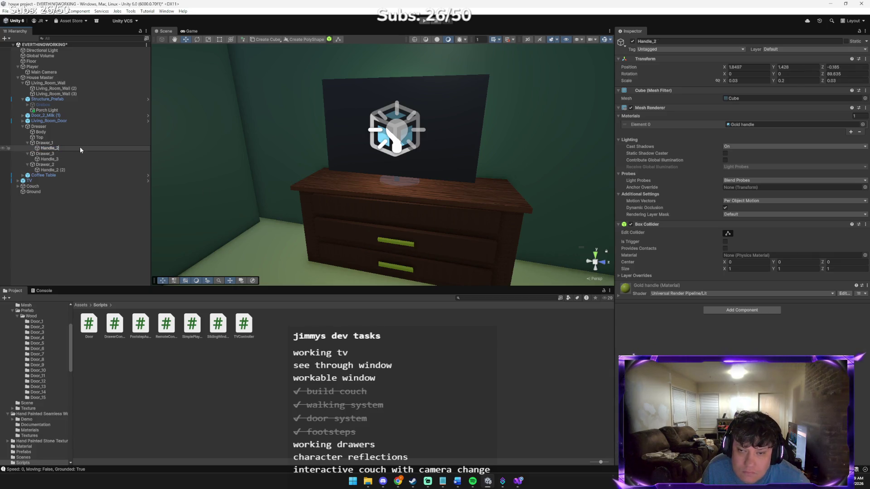
pyautogui.doubleClick(38, 148)
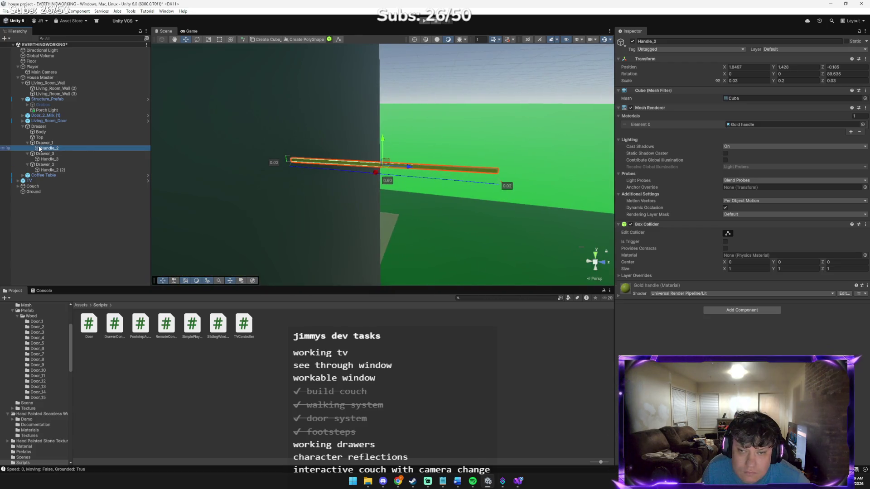
pyautogui.moveTo(407, 171)
pyautogui.mouseDown()
pyautogui.moveTo(119, 144)
pyautogui.moveTo(230, 173)
pyautogui.moveTo(349, 168)
pyautogui.moveTo(290, 150)
pyautogui.moveTo(231, 159)
pyautogui.moveTo(274, 163)
pyautogui.mouseUp()
pyautogui.moveTo(448, 172)
pyautogui.mouseDown()
pyautogui.moveTo(509, 163)
pyautogui.moveTo(471, 157)
pyautogui.moveTo(330, 189)
pyautogui.moveTo(261, 181)
pyautogui.mouseUp()
pyautogui.moveTo(261, 181)
pyautogui.mouseDown()
pyautogui.moveTo(226, 177)
pyautogui.moveTo(326, 179)
pyautogui.moveTo(294, 175)
pyautogui.mouseUp()
pyautogui.moveTo(412, 171)
pyautogui.mouseDown()
pyautogui.moveTo(236, 183)
pyautogui.moveTo(276, 186)
pyautogui.mouseUp()
pyautogui.moveTo(243, 143)
pyautogui.mouseDown()
pyautogui.moveTo(233, 147)
pyautogui.moveTo(220, 198)
pyautogui.mouseUp()
pyautogui.press('f')
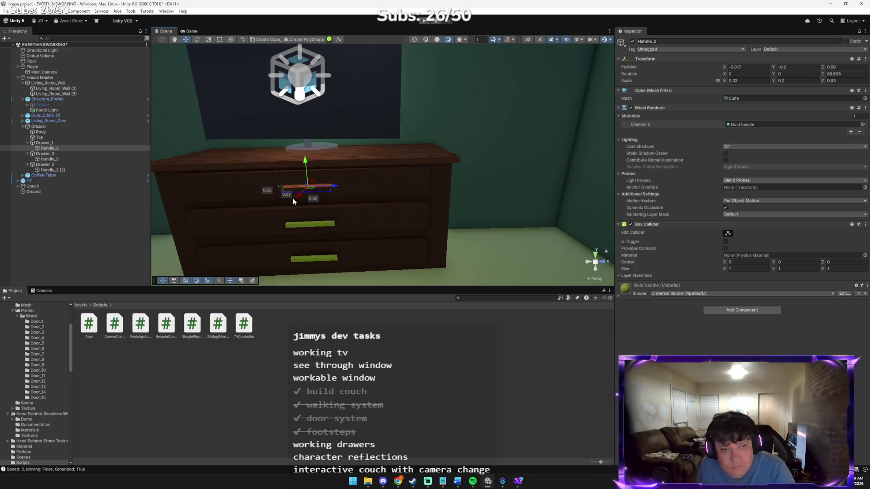
pyautogui.press('Delete')
# Duplicate the middle drawer's gold handle and move the copy up onto the top drawer.
pyautogui.click(296, 226)
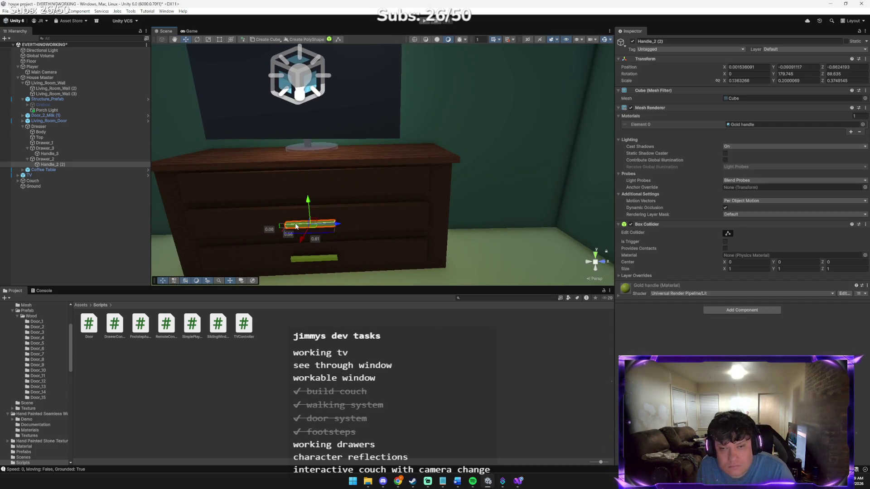
pyautogui.hotkey('ctrl', 'd')
pyautogui.moveTo(309, 203); pyautogui.dragTo(306, 163)
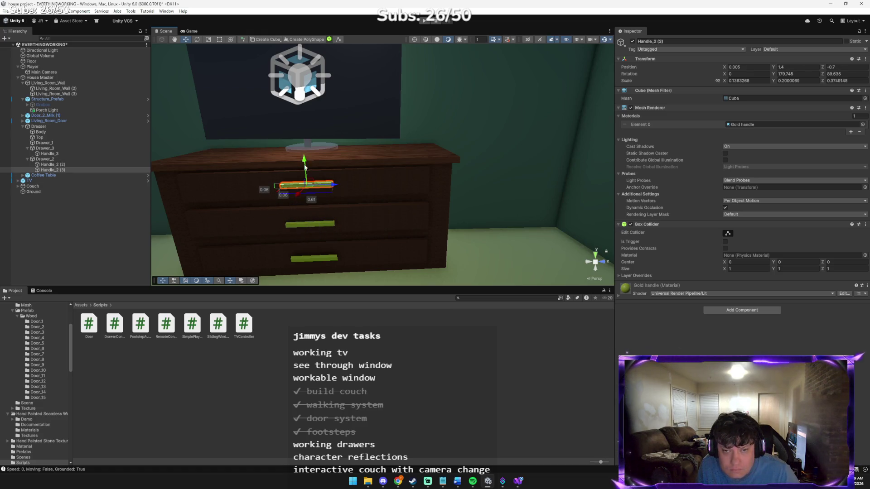
# Rename the copied handle Handle_1 and parent it under Drawer_1.
pyautogui.rightClick(85, 165)
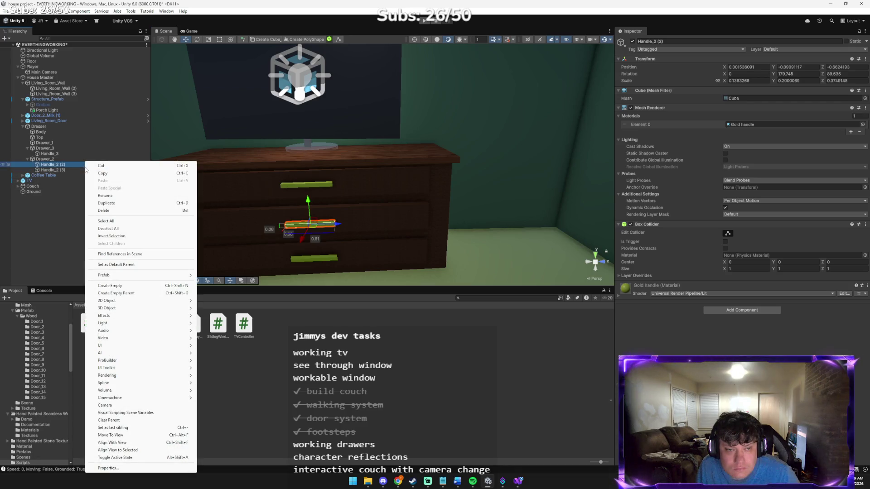
pyautogui.click(72, 169)
pyautogui.rightClick(71, 171)
pyautogui.click(104, 196)
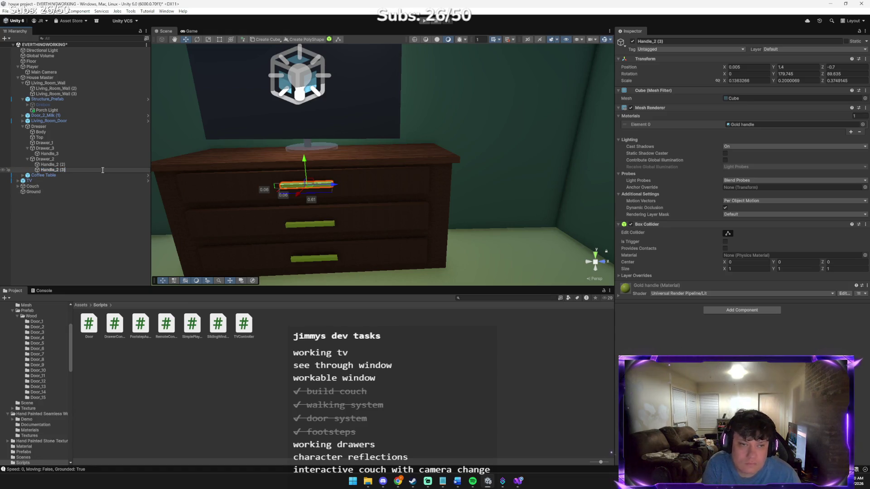
pyautogui.press('BackSpace')
pyautogui.write('1')
pyautogui.press('Return')
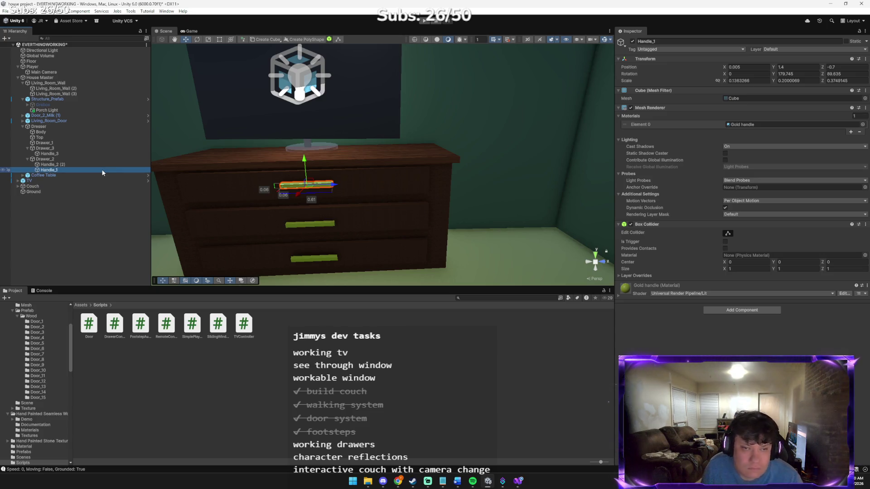
pyautogui.moveTo(101, 170); pyautogui.dragTo(86, 146)
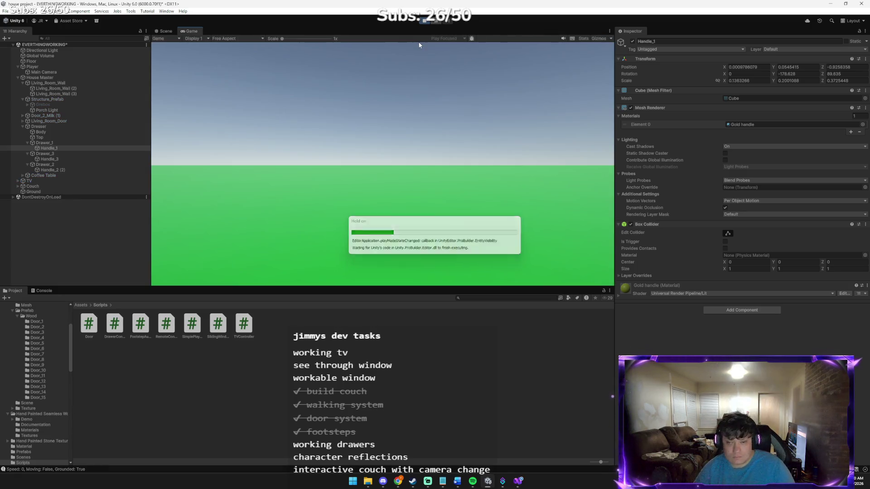
# Walk to the dresser, open and close a drawer, then stop the play test.
pyautogui.press('w')
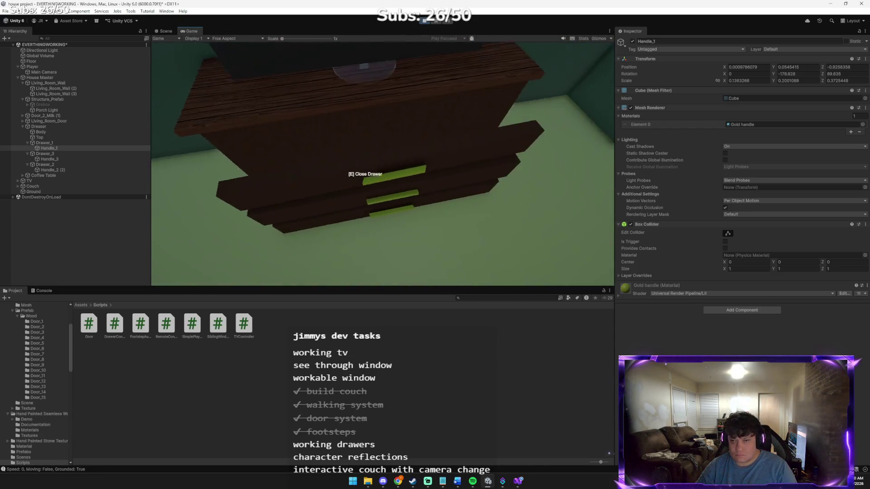
pyautogui.press('e')
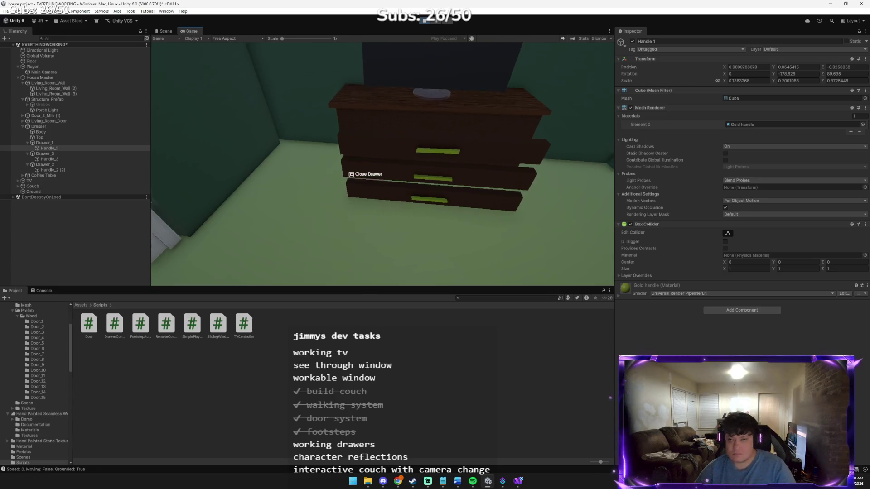
pyautogui.press('e')
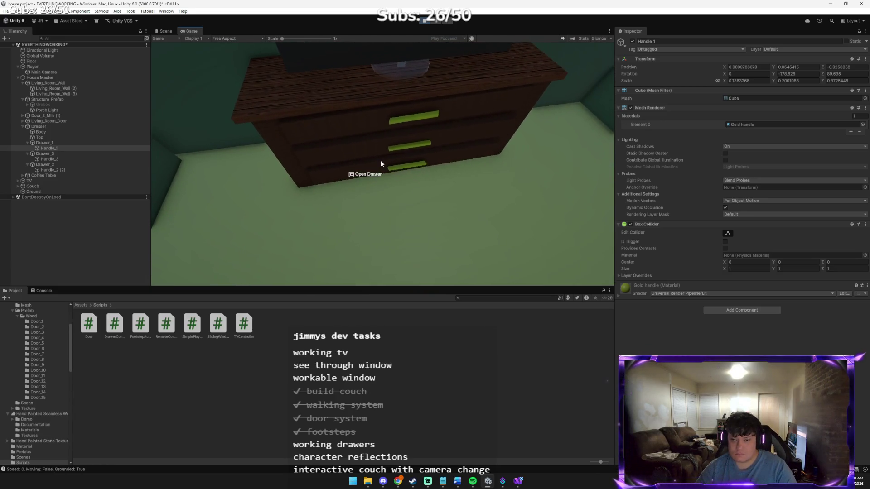
pyautogui.click(424, 21)
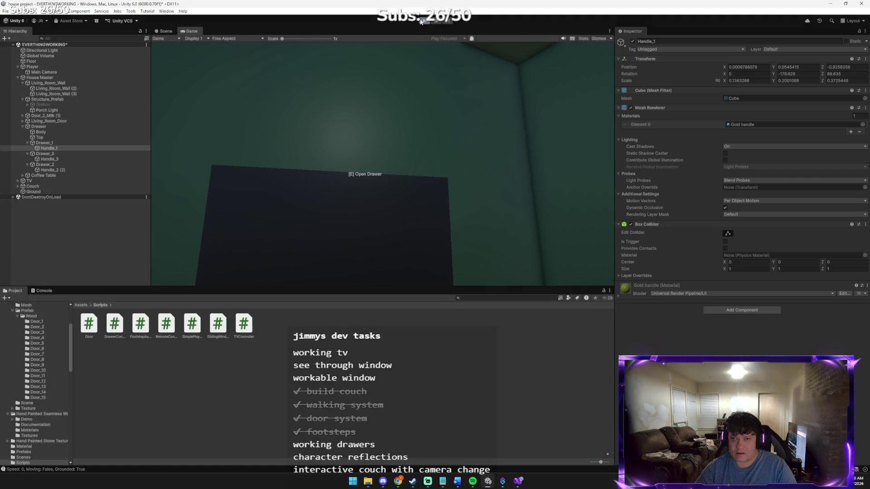
pyautogui.hotkey('alt', 'Tab')
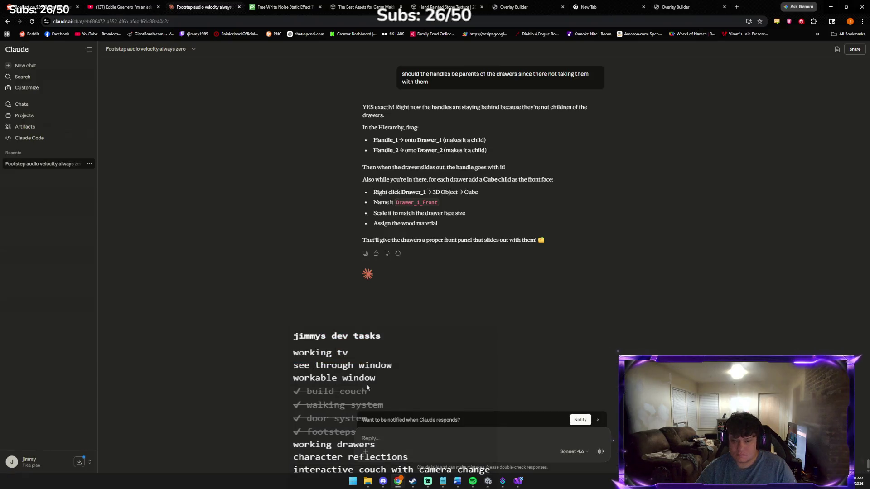
# Tell Claude the drawers now need a base and 2 arms but still all open at once.
pyautogui.write('we nn')
pyautogui.press('BackSpace')
pyautogui.press('BackSpace')
pyautogui.write('eed now ')
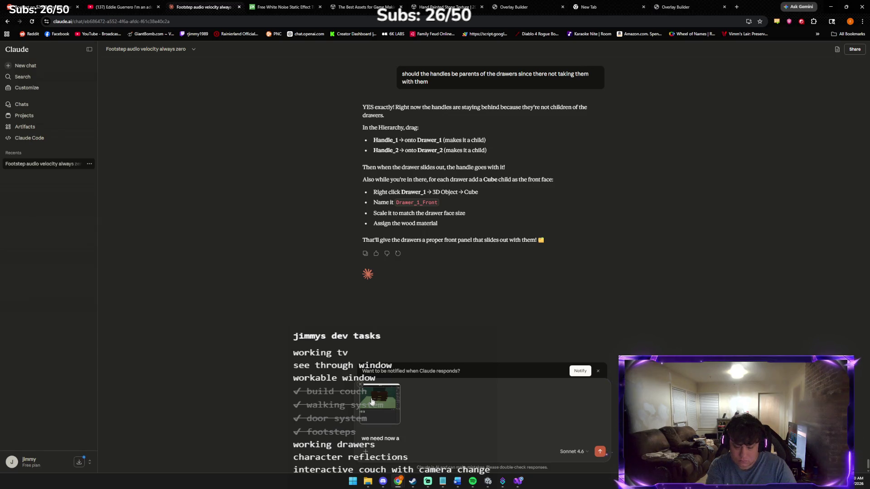
pyautogui.write('a base t')
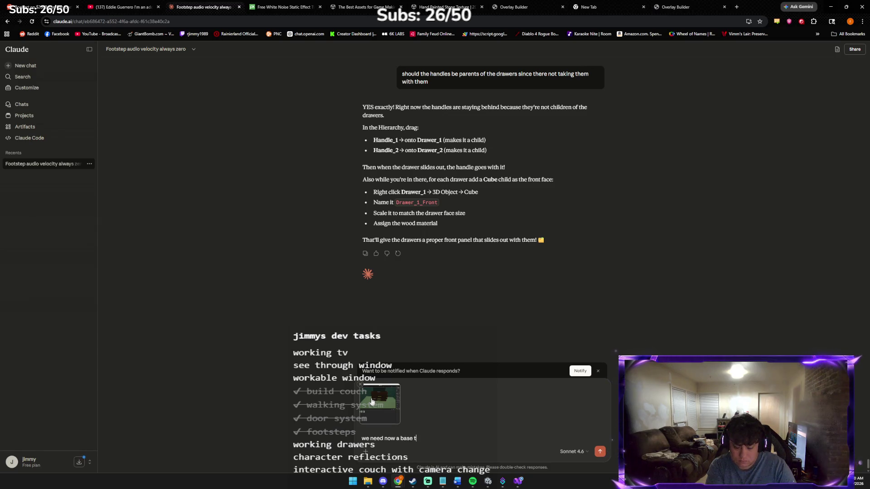
pyautogui.write('o put stu')
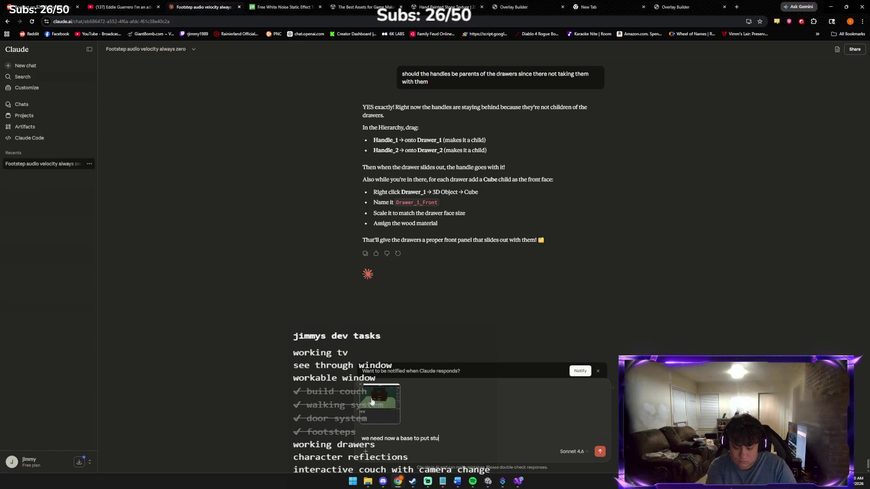
pyautogui.write('ff in and 2 ')
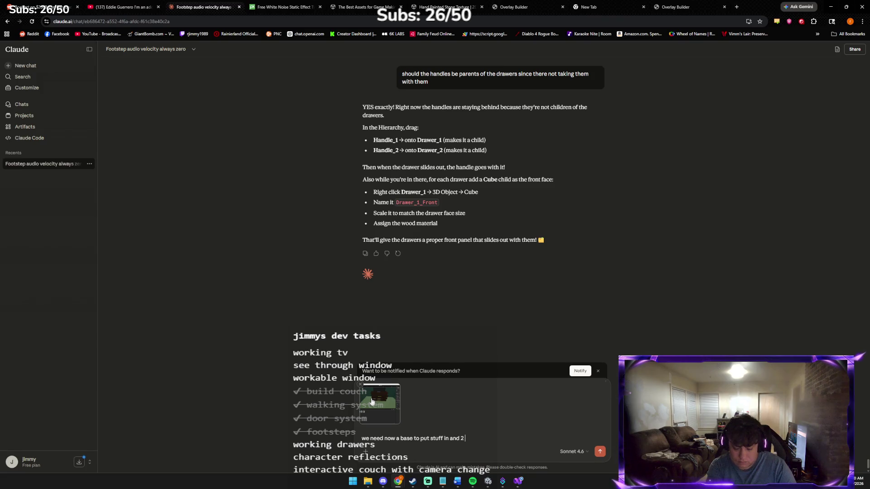
pyautogui.write('arms ')
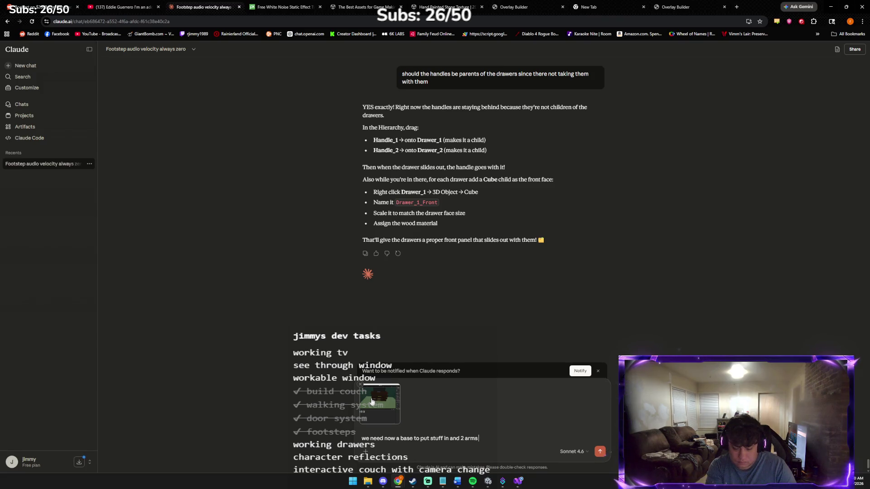
pyautogui.write('but ')
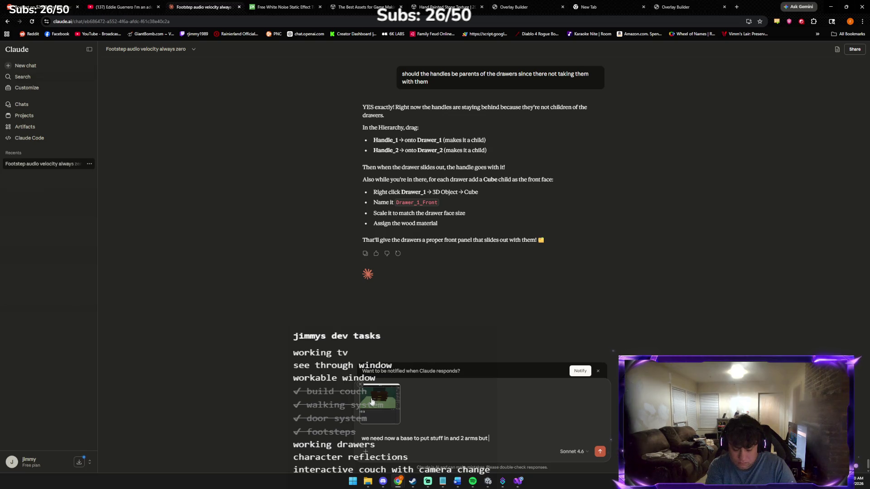
pyautogui.write('they')
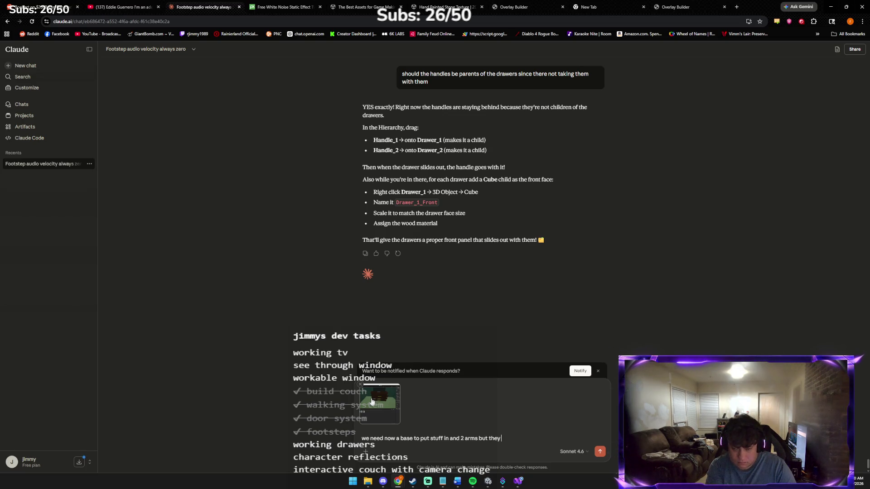
pyautogui.write(' are still opening all')
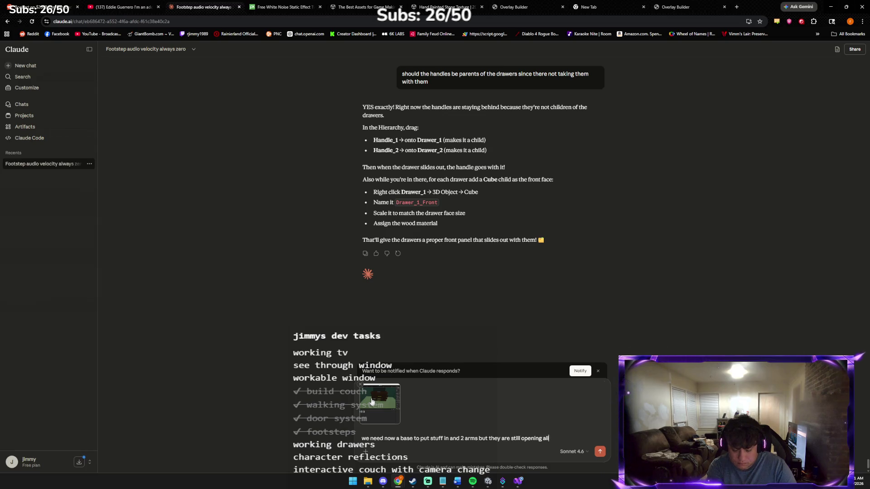
pyautogui.write(' at once')
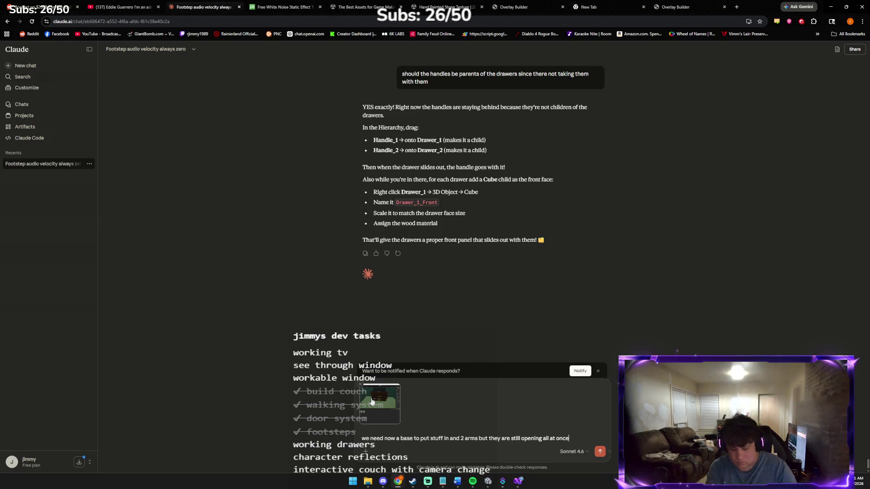
pyautogui.press('Return')
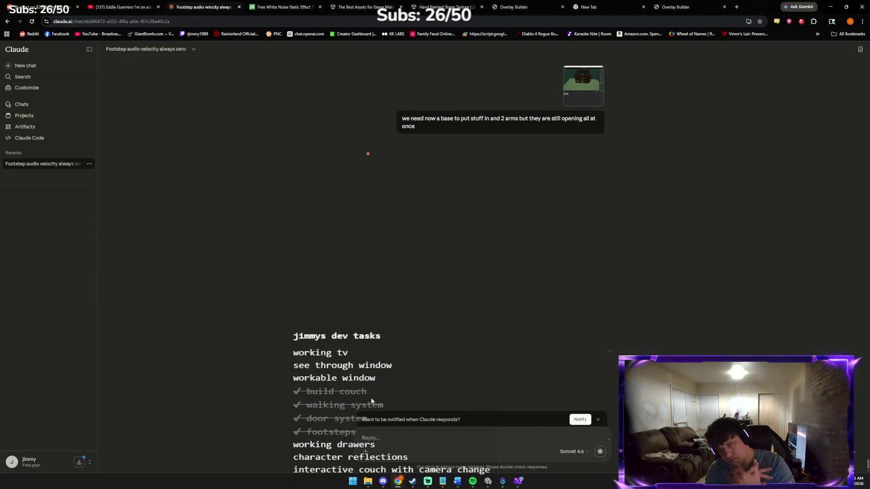
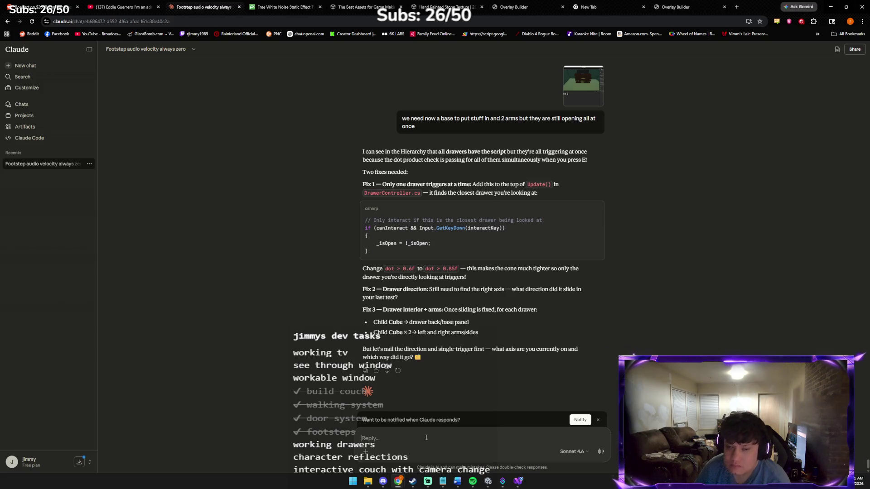
# Ask Claude to post the complete DrawerController script straight away.
pyautogui.write('can you post full code and it')
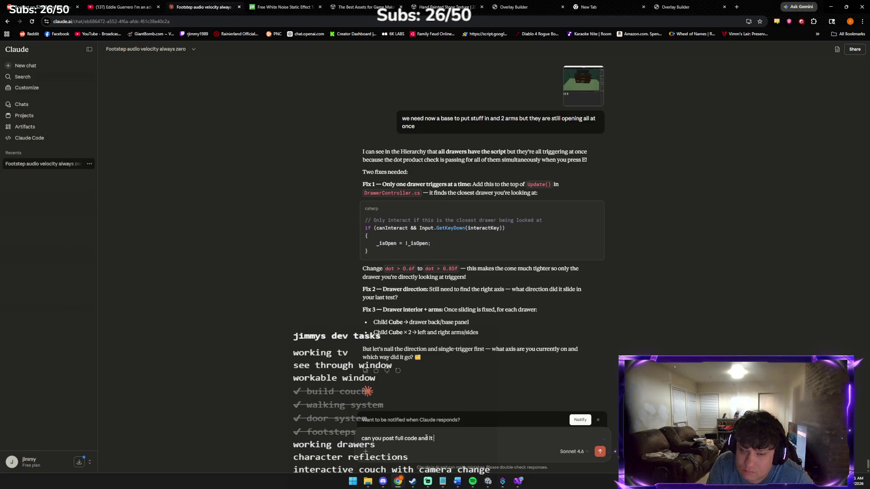
pyautogui.write('straight')
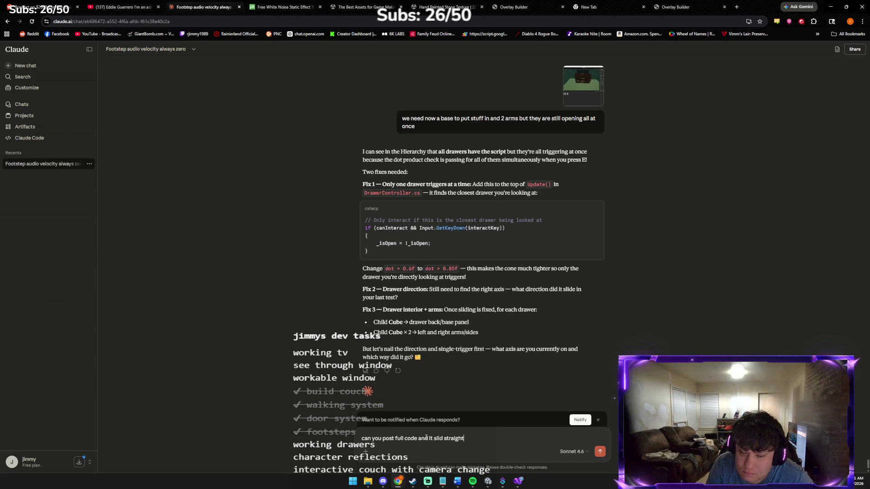
pyautogui.write('!')
pyautogui.press('Return')
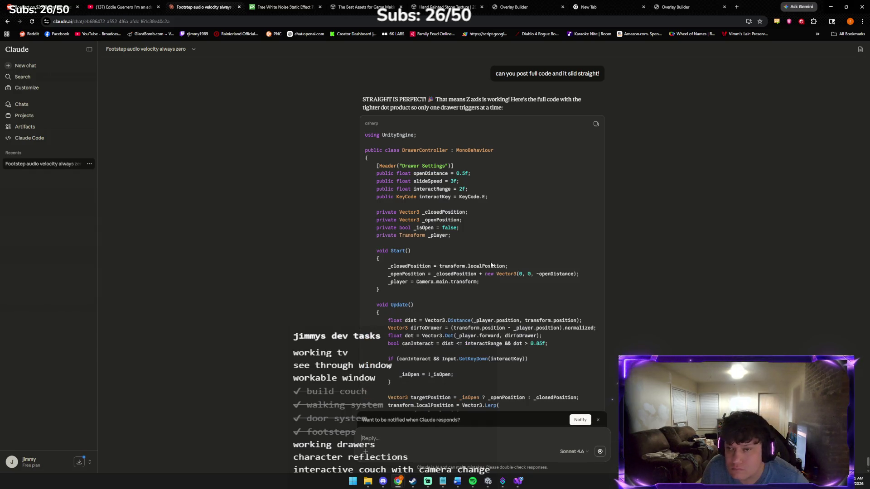
# Replace DrawerController.cs with Claude's full script (0.85 dot threshold) and save it in Visual Studio.
pyautogui.click(595, 126)
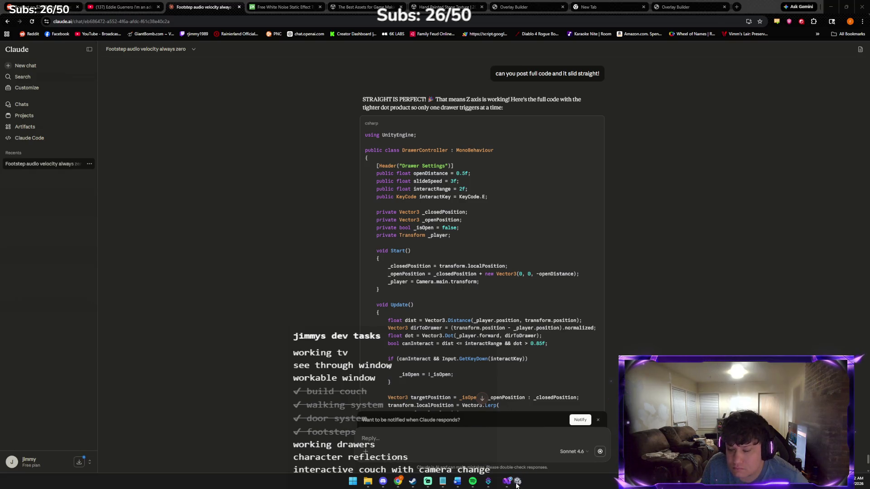
pyautogui.click(501, 482)
pyautogui.hotkey('ctrl', 'a')
pyautogui.hotkey('ctrl', 'v')
pyautogui.hotkey('ctrl', 's')
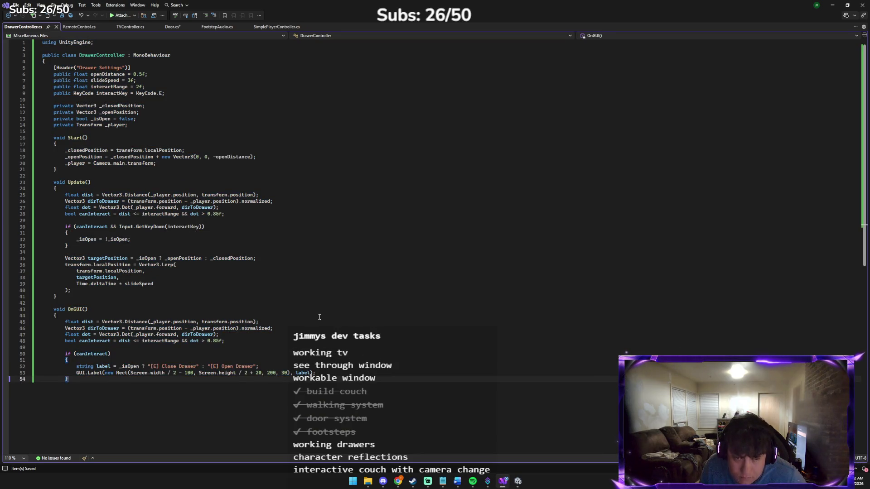
# Check Unity's Console for the CS1513 missing-brace error at line 54, then return to Claude.
pyautogui.click(518, 481)
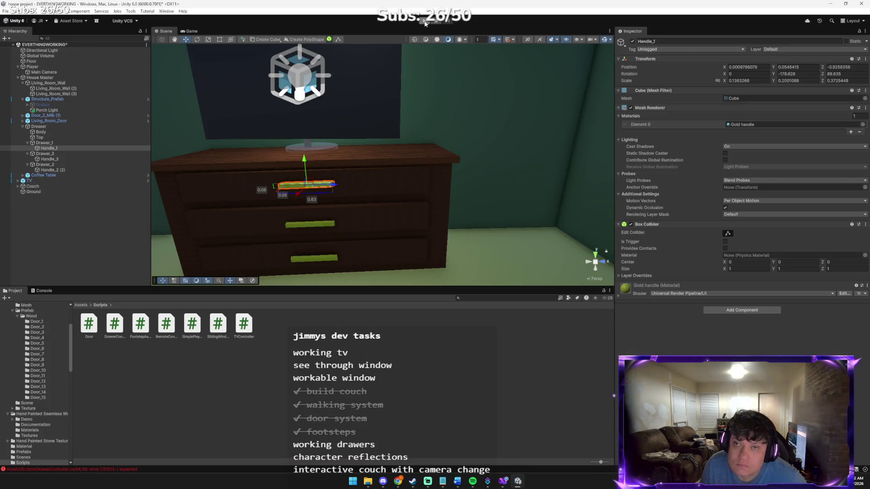
pyautogui.hotkey('alt', 'Tab')
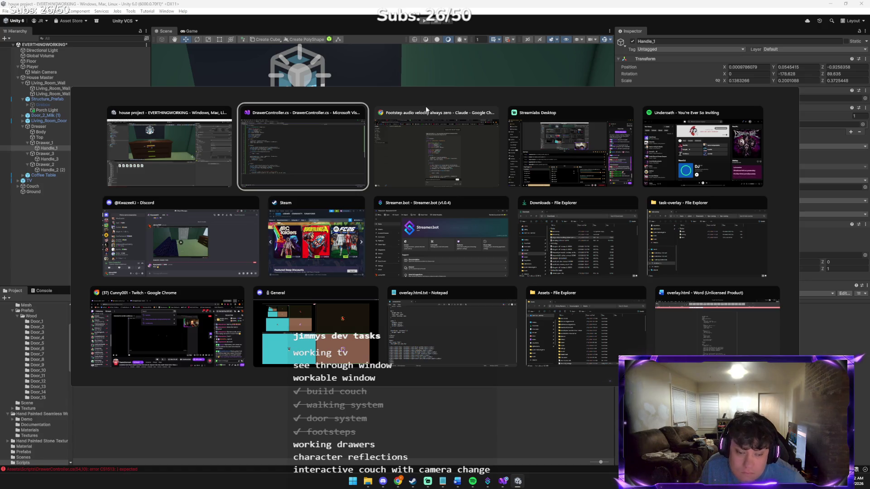
pyautogui.click(219, 150)
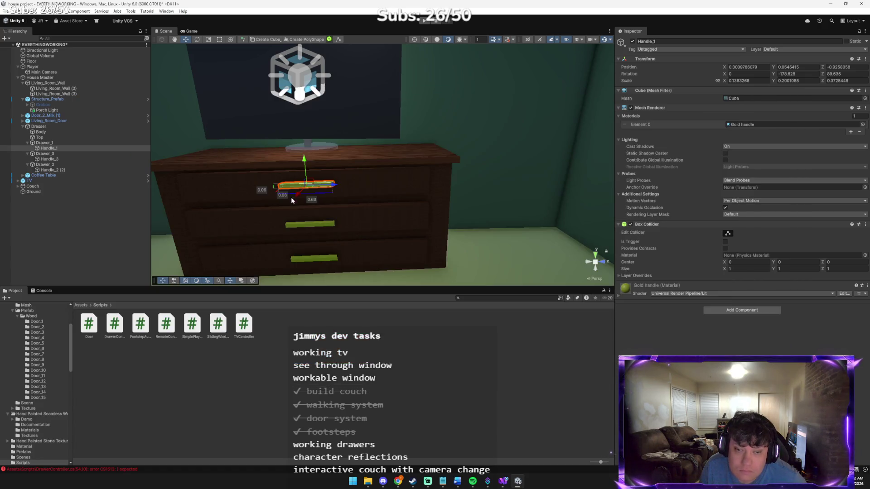
pyautogui.click(49, 293)
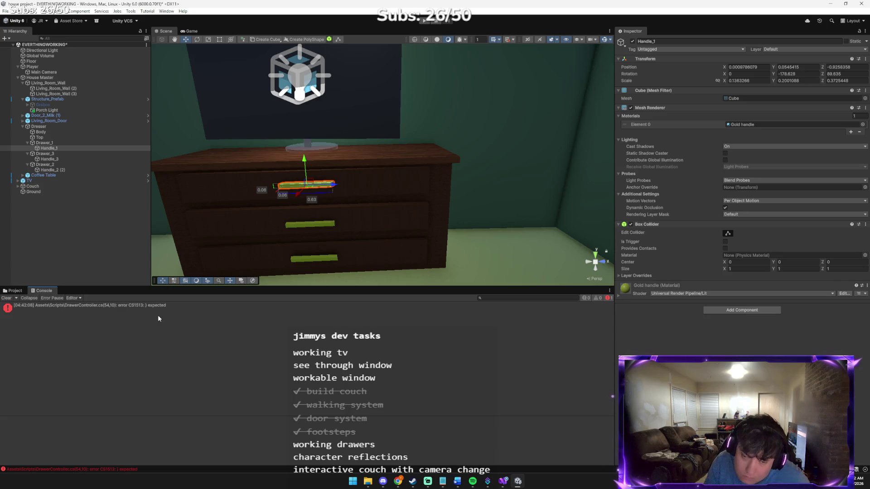
pyautogui.hotkey('alt', 'Tab')
pyautogui.hotkey('alt', 'Tab')
pyautogui.press('Tab')
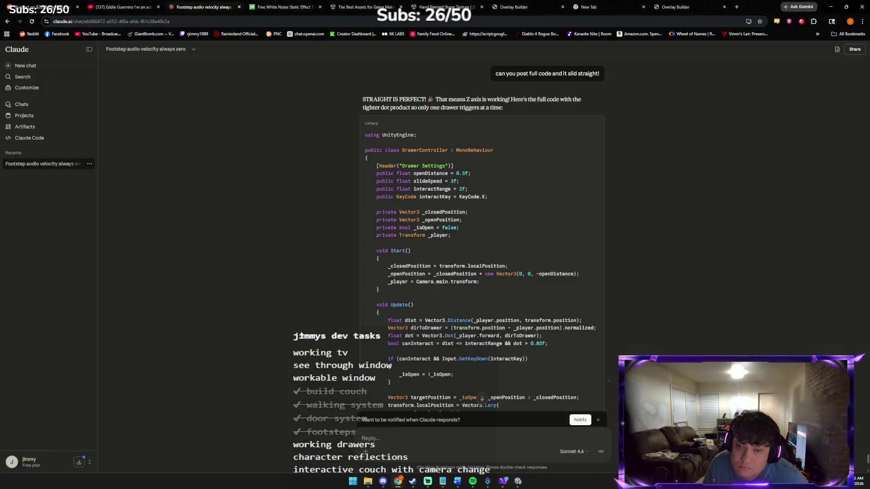
# Send Claude the compile-error screenshot with the note 'uh oh', then go to Visual Studio.
pyautogui.scroll(-5, 401, 374)
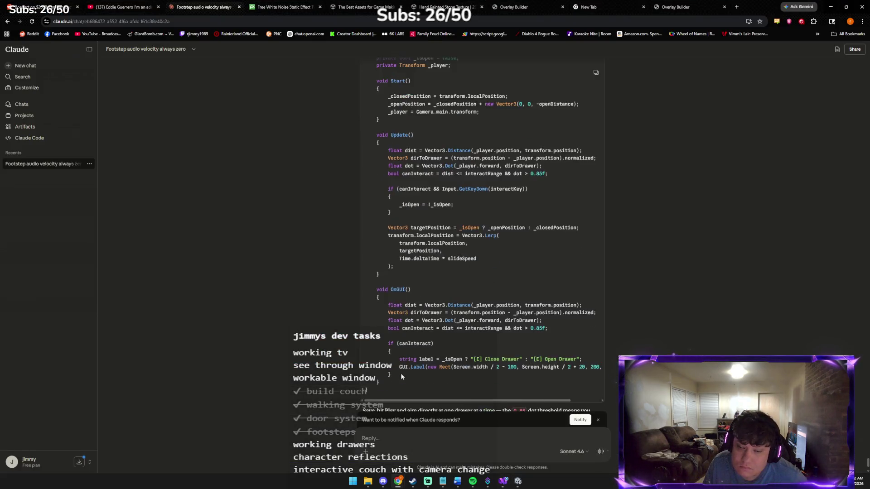
pyautogui.click(420, 441)
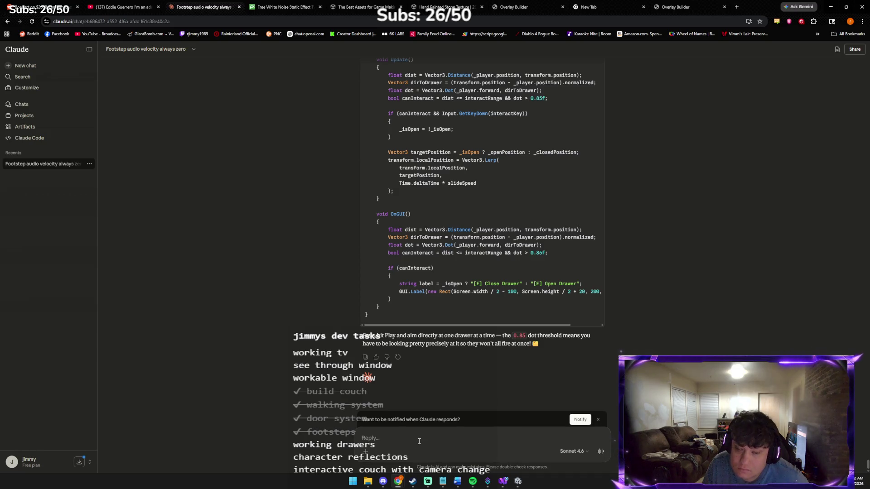
pyautogui.hotkey('ctrl', 'v')
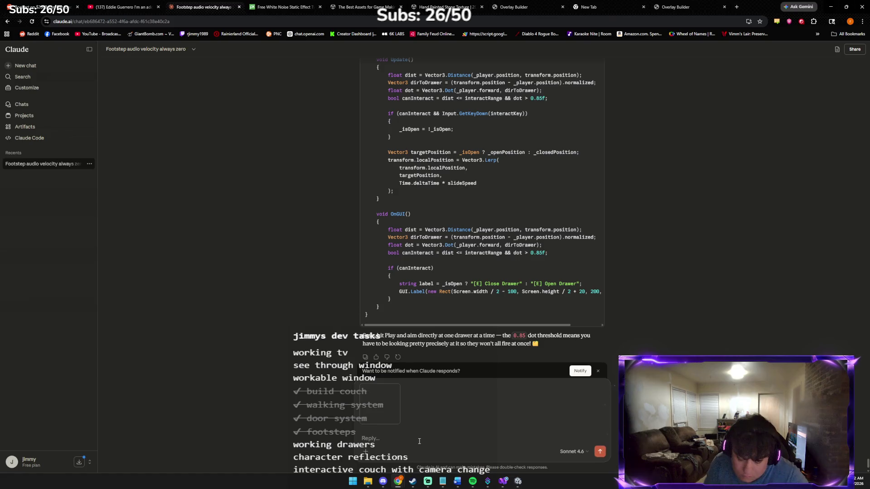
pyautogui.write('uh oh')
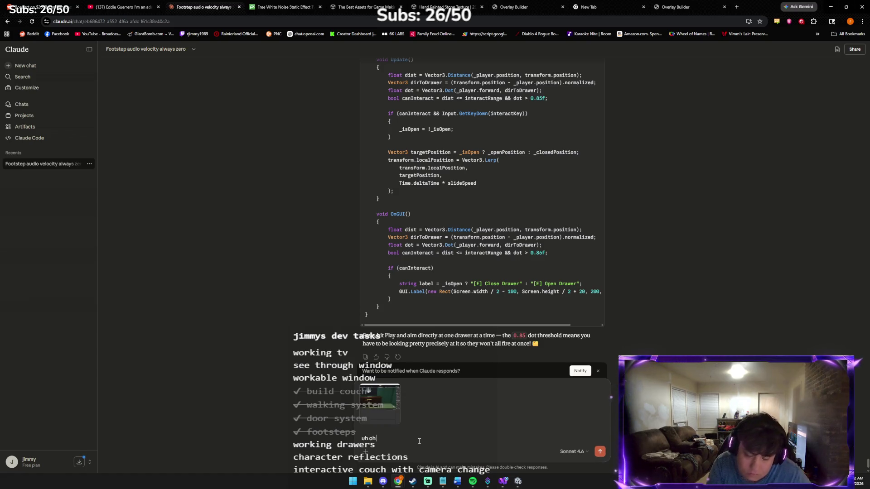
pyautogui.press('Return')
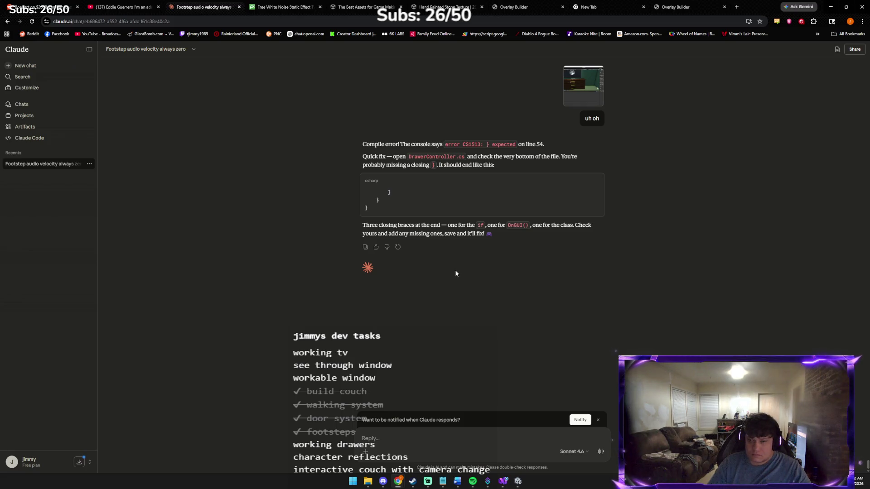
pyautogui.hotkey('alt', 'Tab')
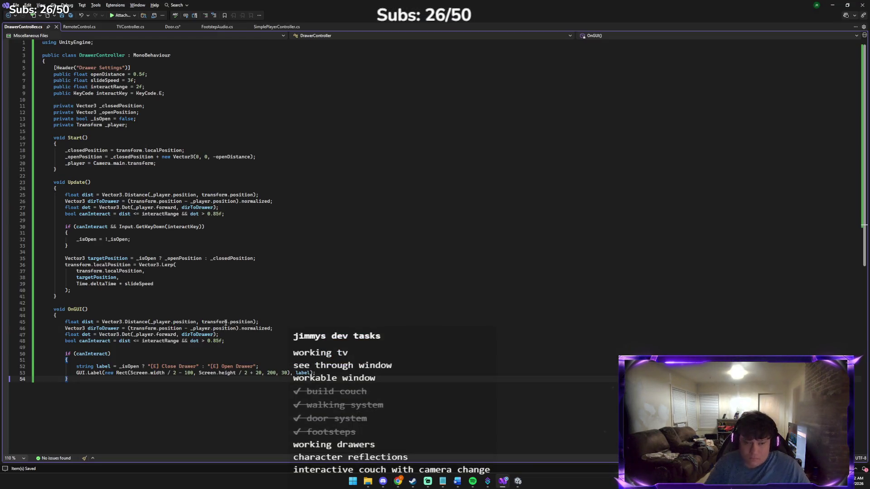
# Paste the missing closing braces on a new line after line 54 of DrawerController.cs.
pyautogui.press('Return')
pyautogui.scroll(-1, 50, 301)
pyautogui.hotkey('ctrl', 'v')
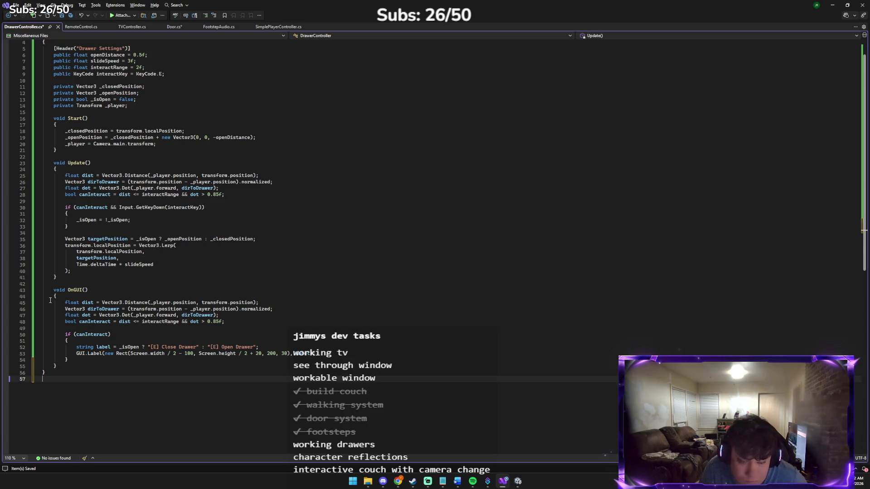
# Back in Claude, attach a screenshot of the fixed code to a new reply.
pyautogui.hotkey('alt', 'Tab')
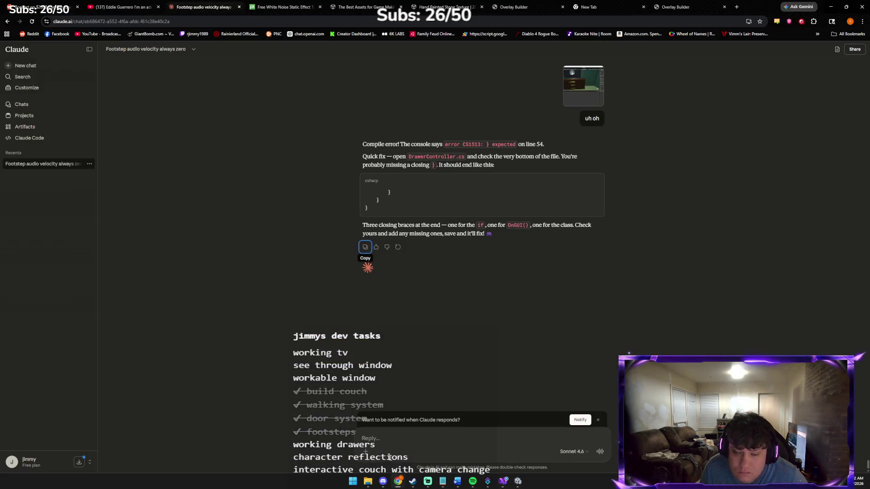
pyautogui.click(381, 437)
pyautogui.hotkey('ctrl', 'v')
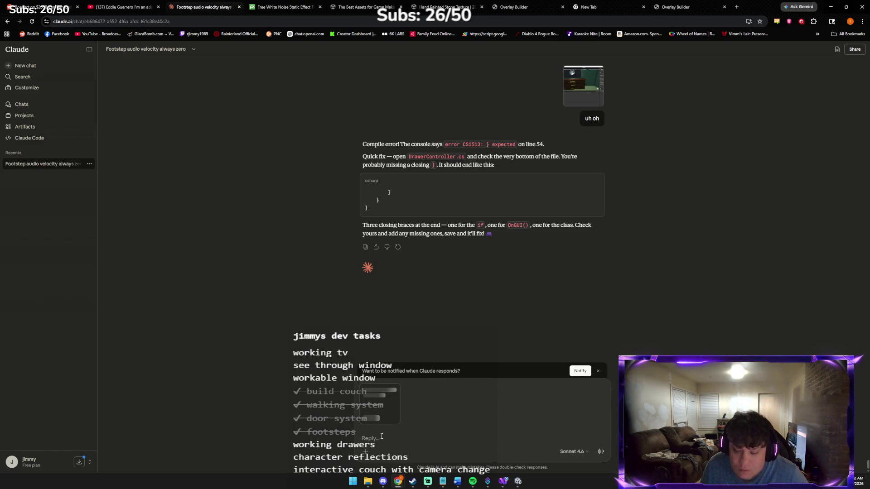
# Send the fixed-code screenshot with 'like this' for checking, then save DrawerController.cs.
pyautogui.write('like this')
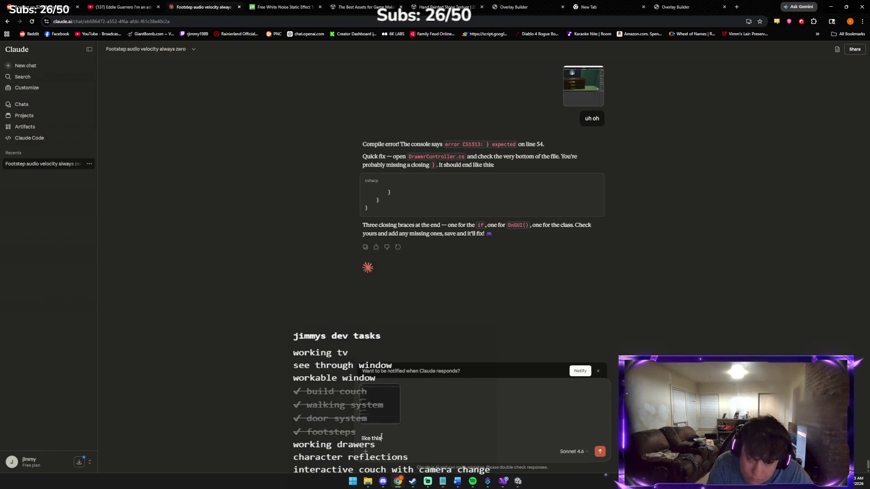
pyautogui.press('Return')
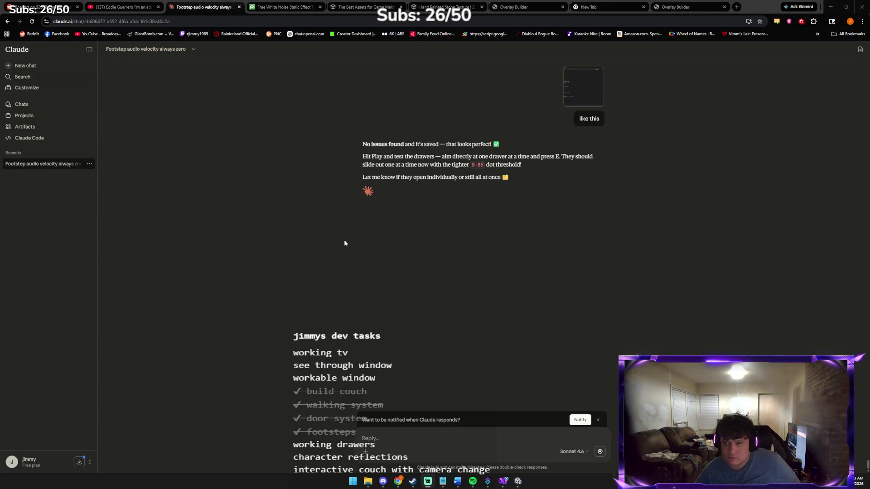
pyautogui.hotkey('alt', 'Tab')
pyautogui.hotkey('alt', 'Tab')
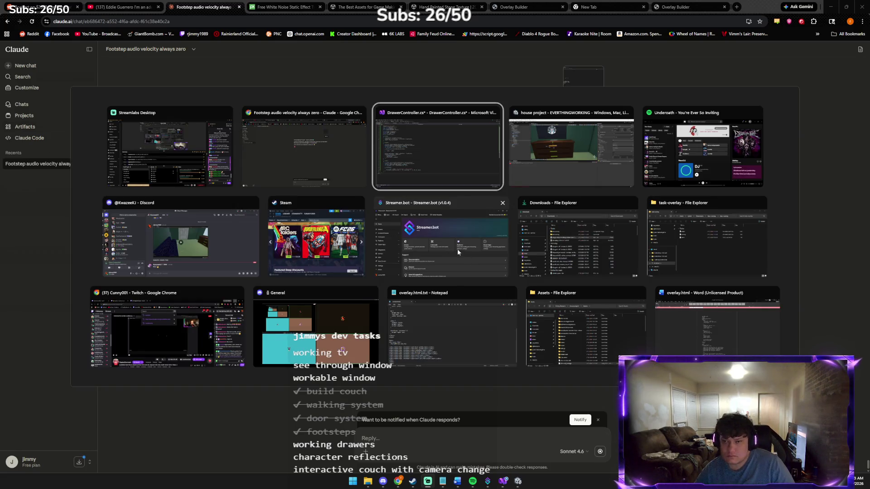
pyautogui.hotkey('ctrl', 's')
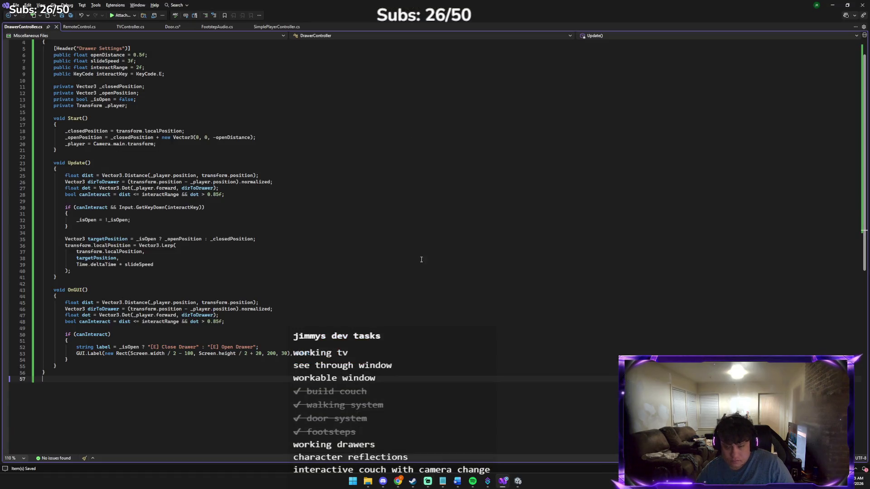
# Save the living-room scene via File > Save and start Play mode with the Game view focused.
pyautogui.click(517, 482)
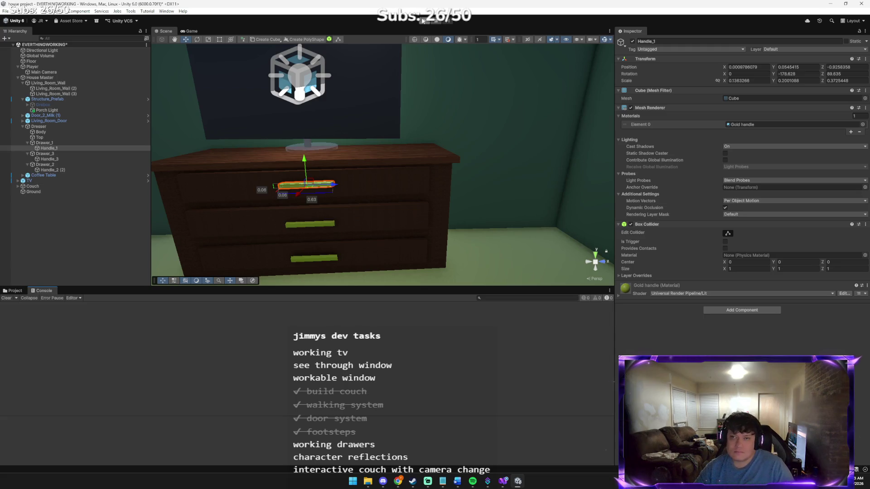
pyautogui.click(6, 11)
pyautogui.click(22, 44)
pyautogui.hotkey('ctrl', 'p')
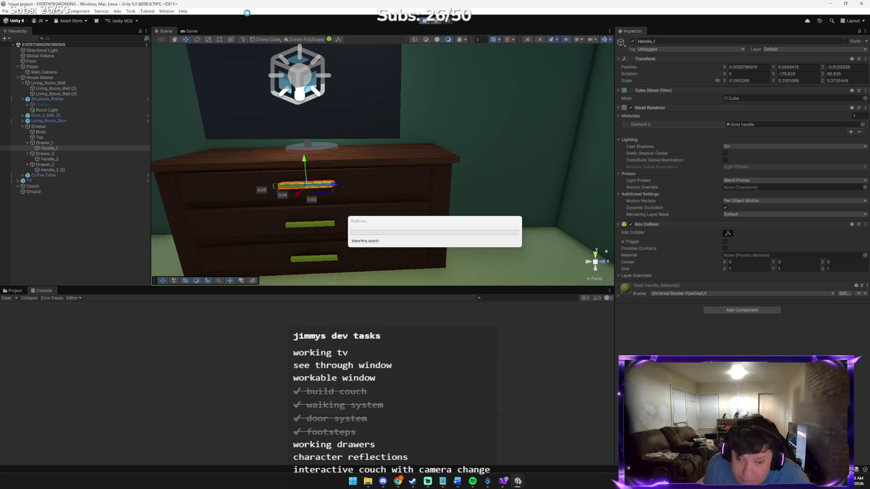
pyautogui.click(331, 94)
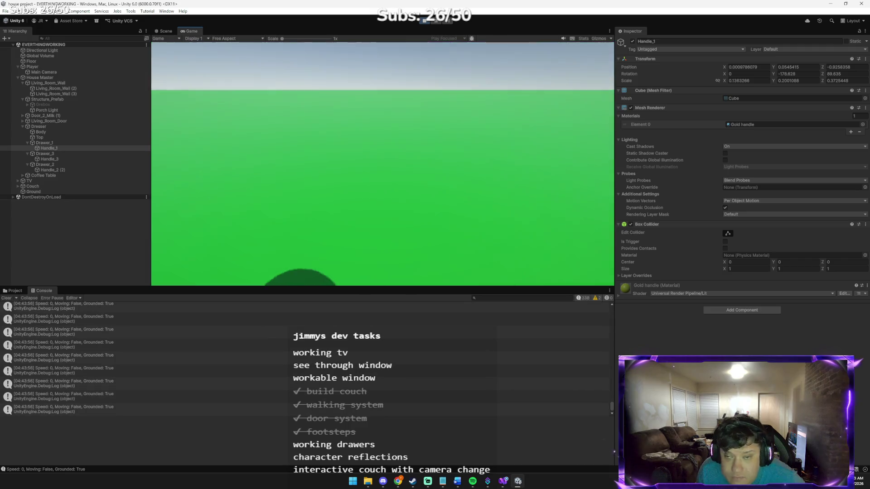
# Walk to the dresser and toggle the drawer from the side with E.
pyautogui.press('w')
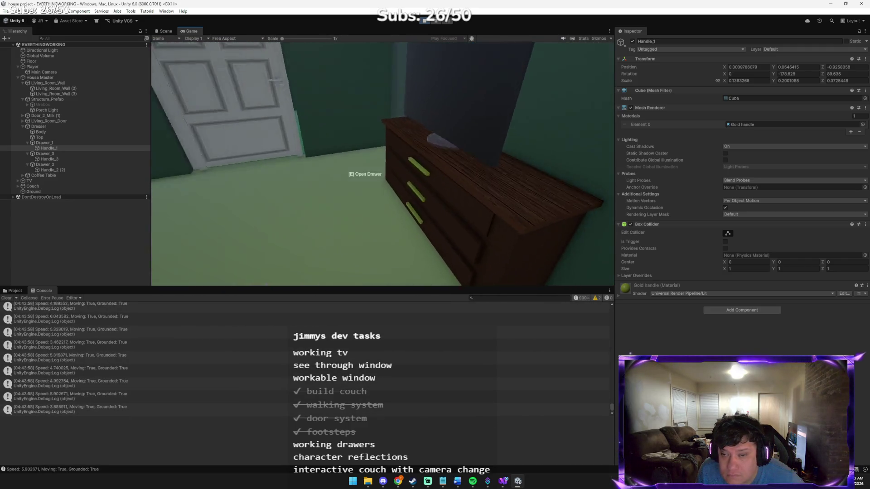
pyautogui.press('e')
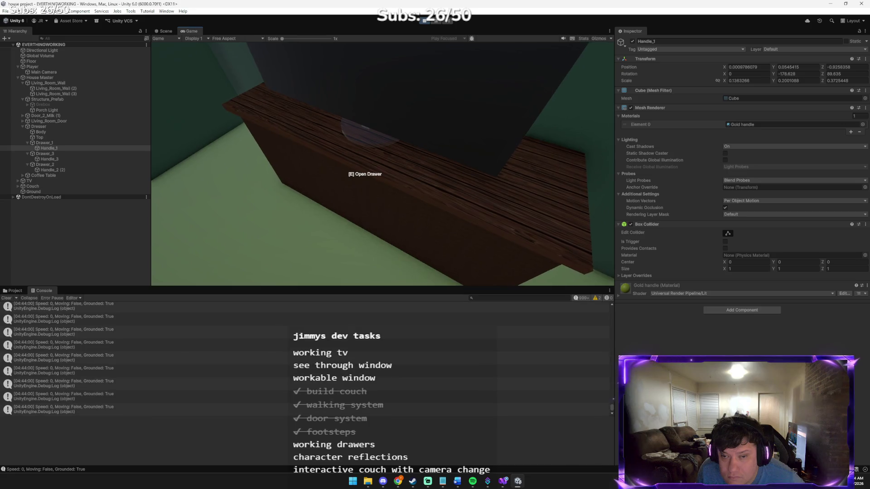
pyautogui.press('e')
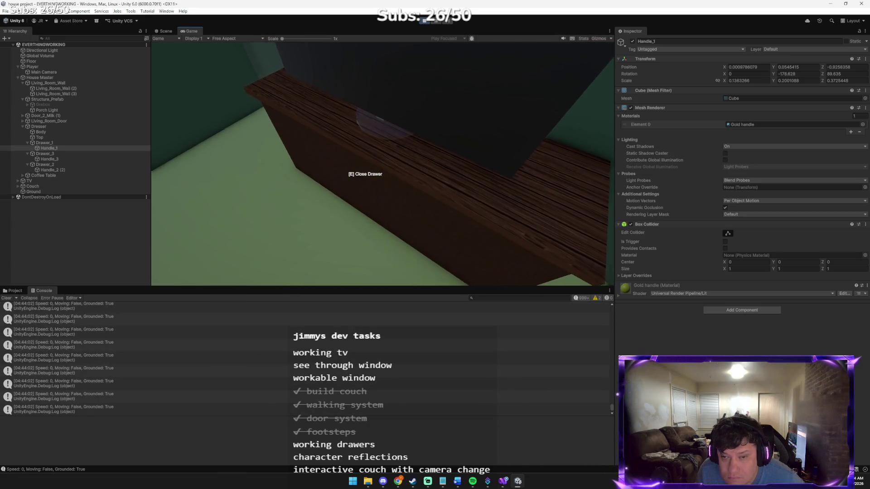
pyautogui.press('e')
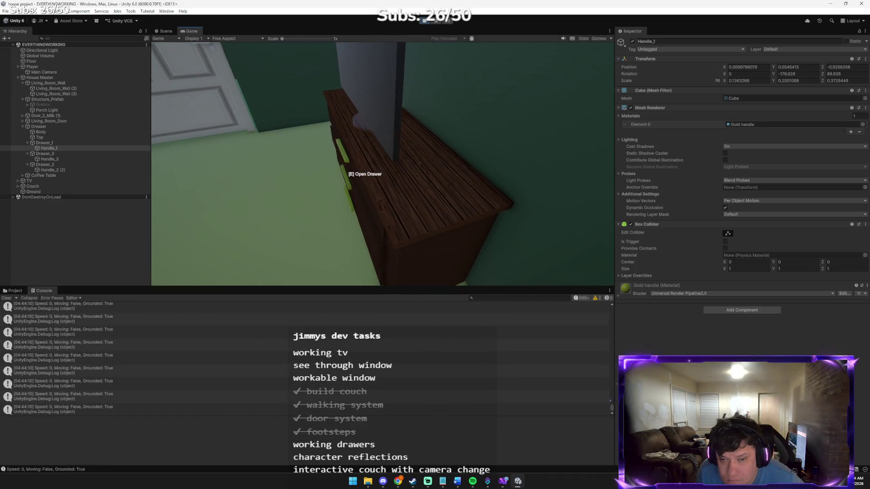
pyautogui.press('e')
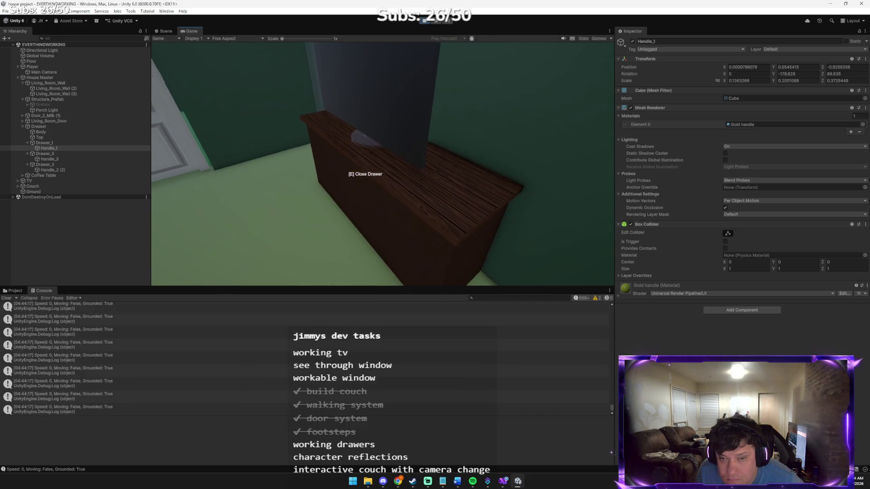
# Move around to the dresser front and open and close a front drawer with E.
pyautogui.press('a')
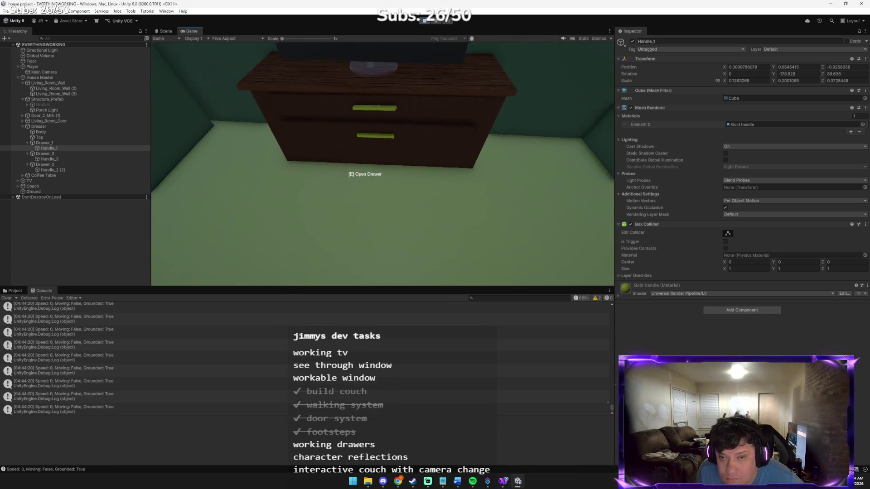
pyautogui.press('e')
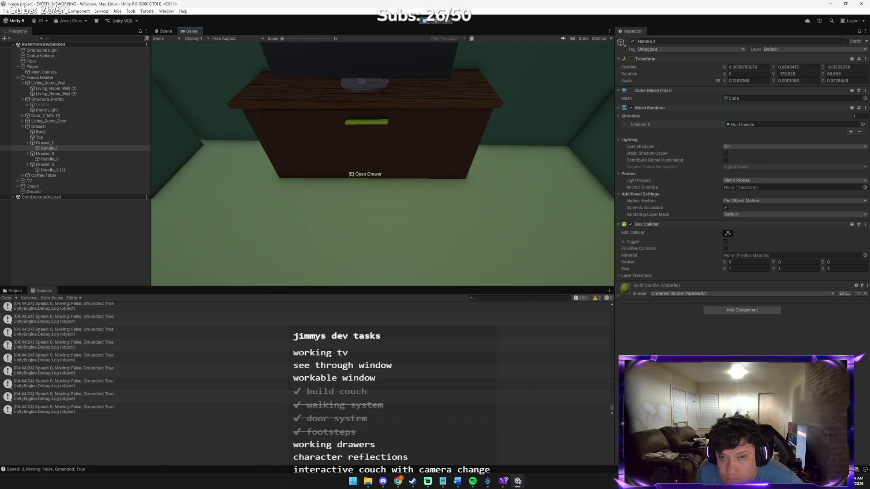
pyautogui.press('e')
pyautogui.press('e')
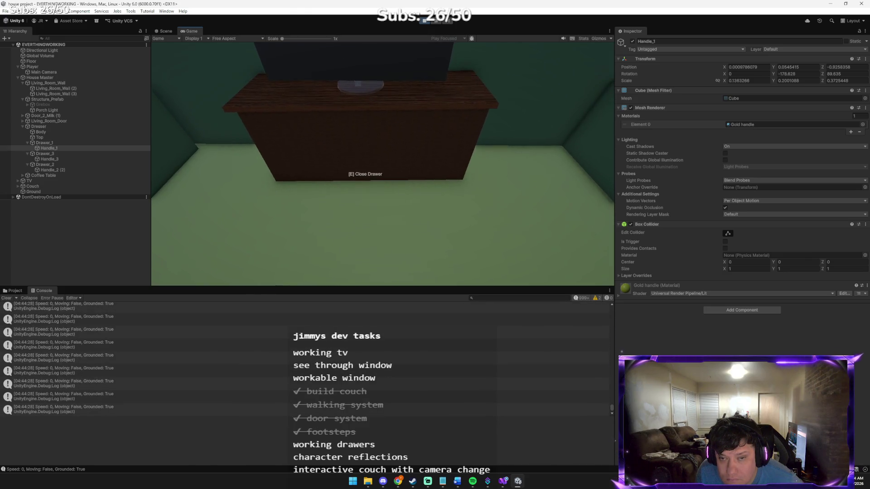
pyautogui.press('w')
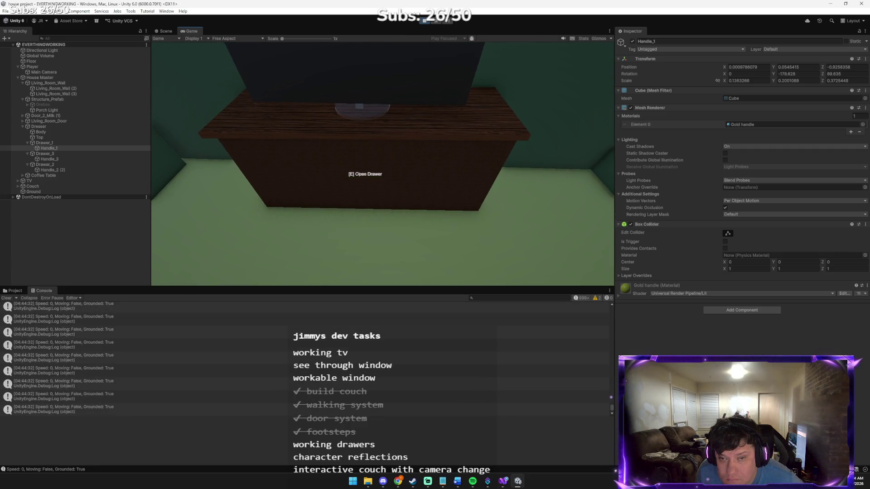
pyautogui.press('e')
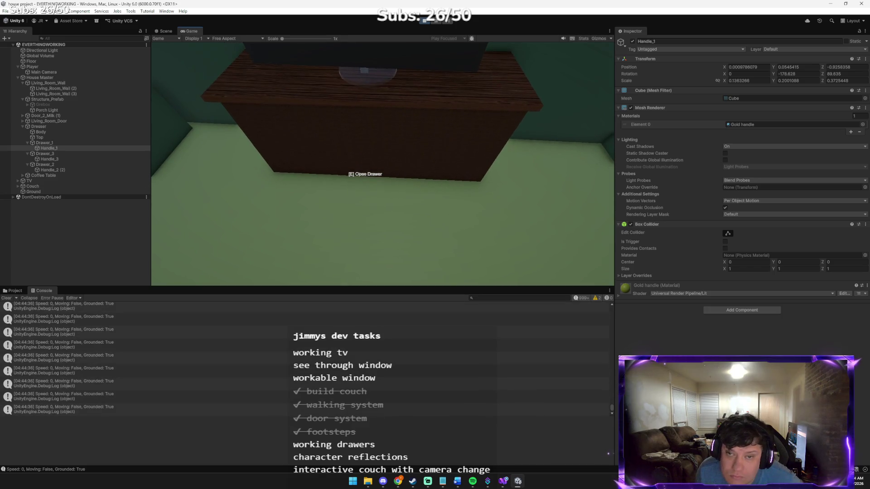
pyautogui.press('e')
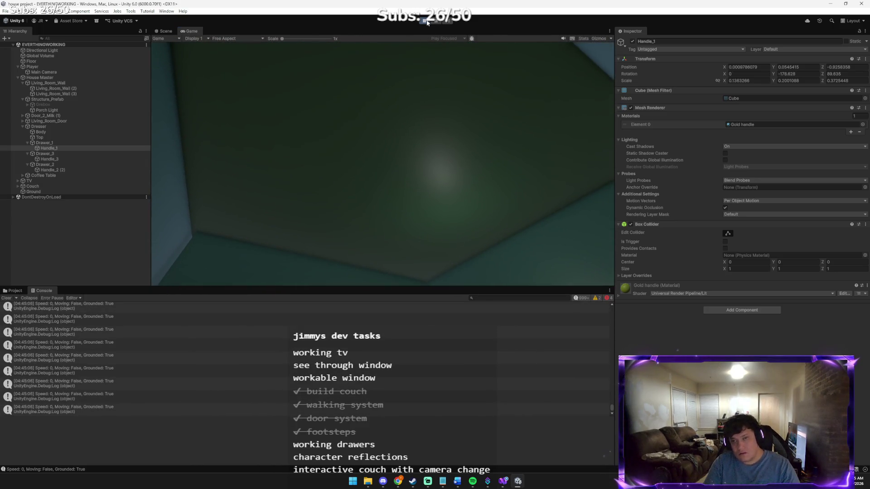
# Stop play mode and return to the Claude chat.
pyautogui.click(424, 21)
pyautogui.moveTo(397, 481)
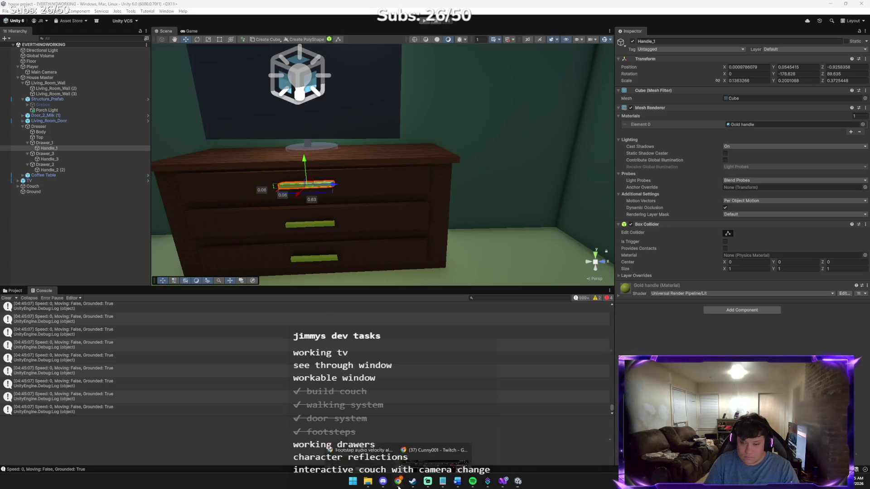
pyautogui.click(399, 435)
pyautogui.write('well one slides in the other')
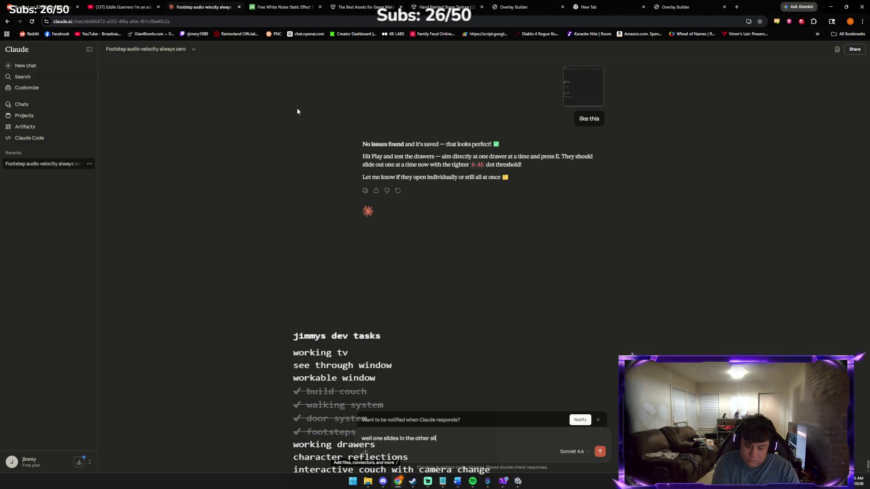
# Tell Claude the drawers slide out opposite ways, request the full script, then return to Unity.
pyautogui.write('slides out lo')
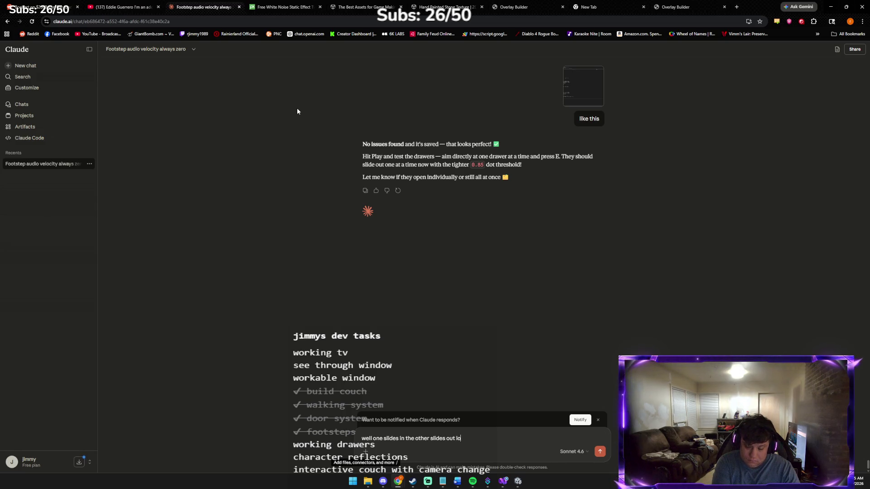
pyautogui.write('l')
pyautogui.press('Return')
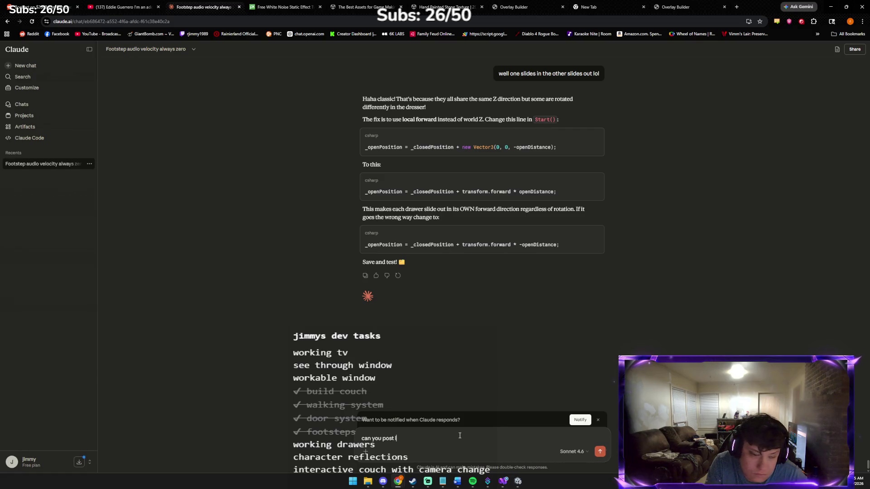
pyautogui.press('Return')
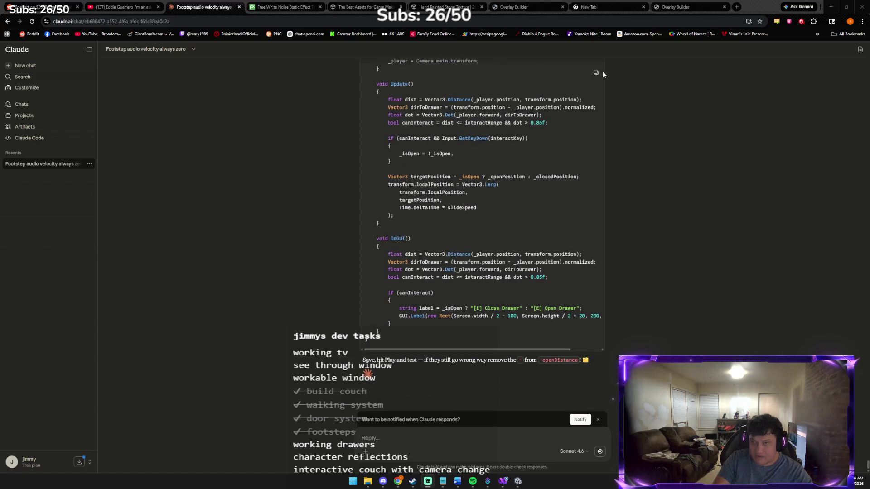
pyautogui.click(518, 480)
pyautogui.click(518, 480)
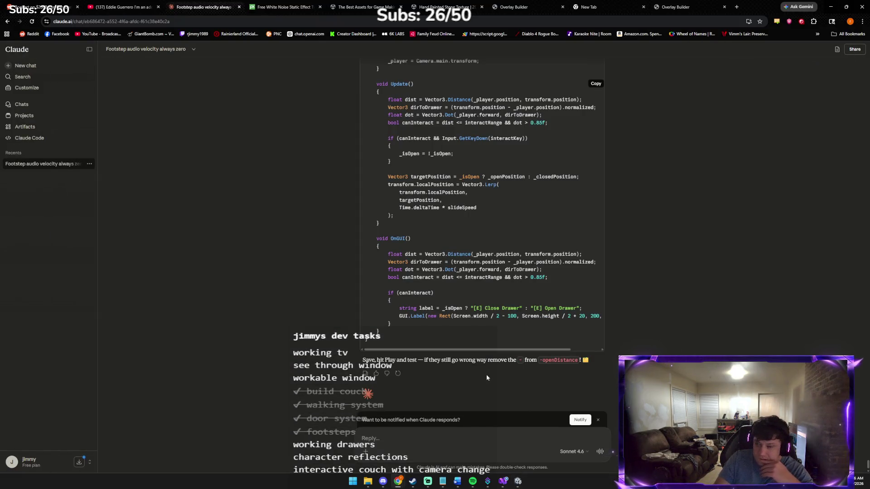
pyautogui.click(518, 481)
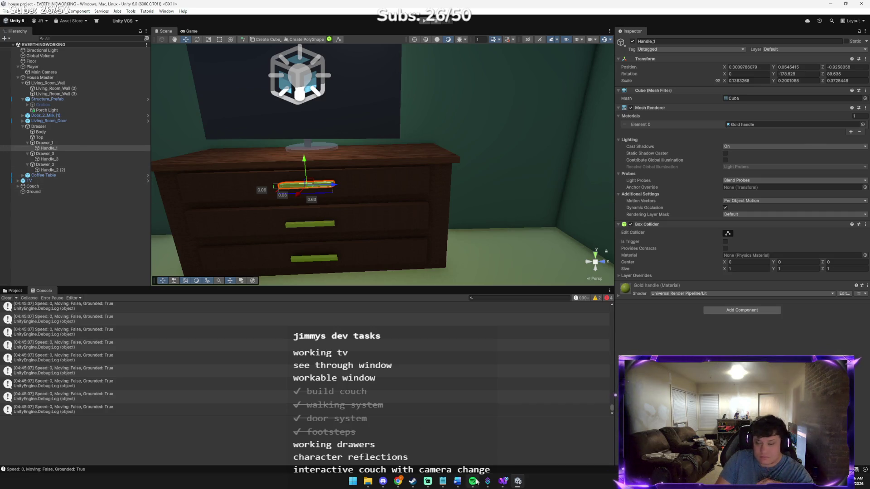
# Overwrite DrawerController.cs with the transform.forward-based version, save it, and let Unity recompile.
pyautogui.click(502, 481)
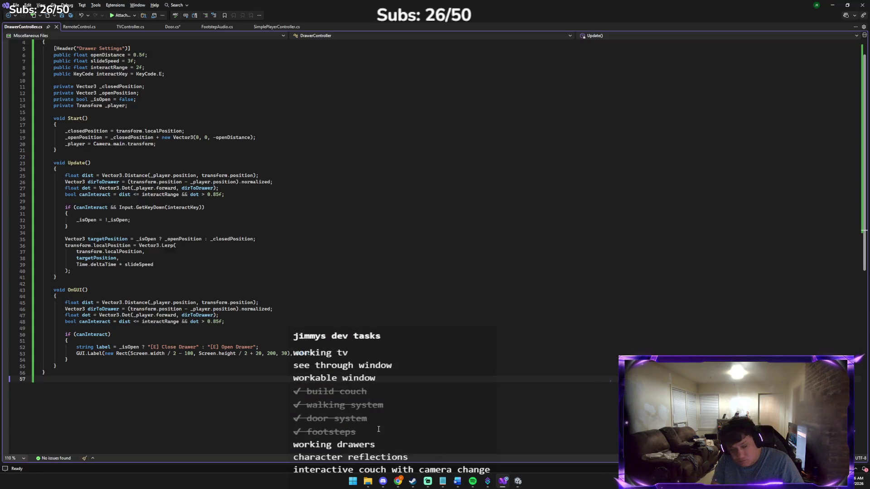
pyautogui.scroll(1, 299, 410)
pyautogui.hotkey('ctrl', 'a')
pyautogui.hotkey('ctrl', 'v')
pyautogui.hotkey('ctrl', 's')
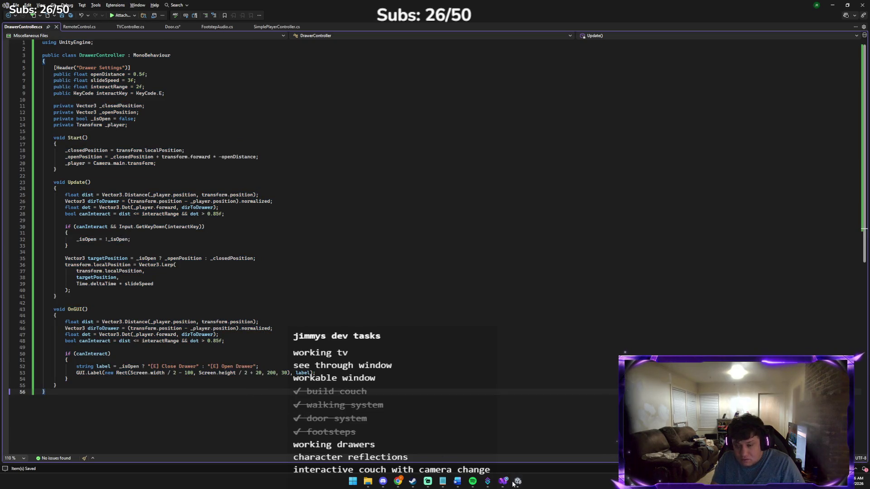
pyautogui.click(517, 481)
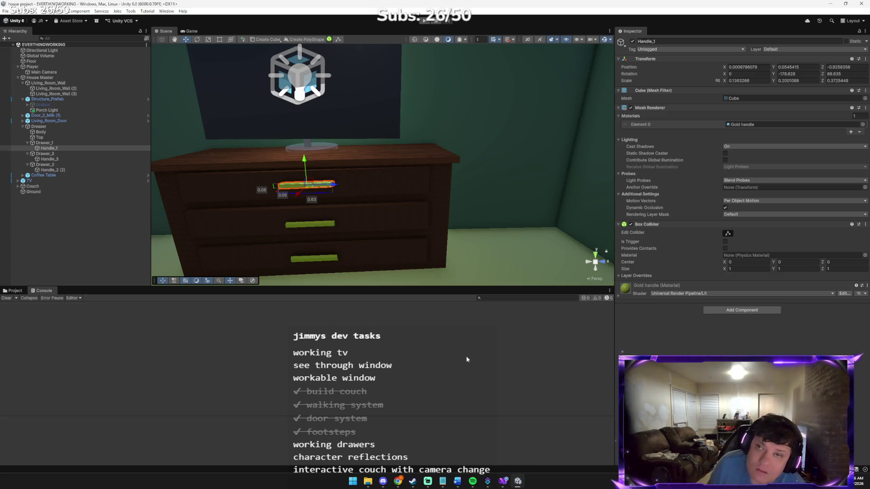
# In Play mode, walk to the dresser and open then close the top drawer with E.
pyautogui.click(425, 21)
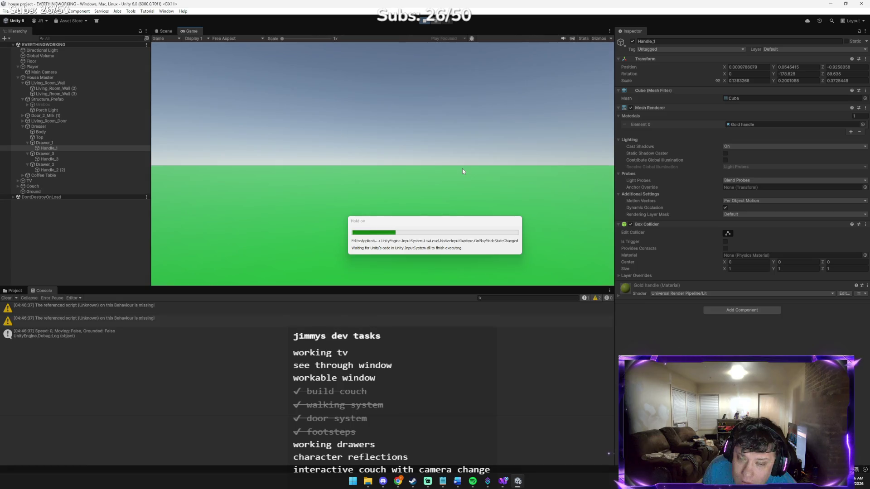
pyautogui.press('w')
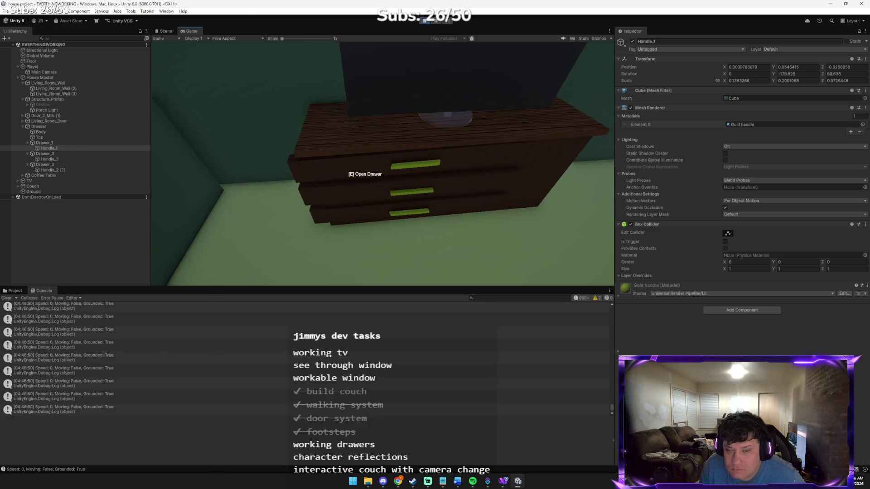
pyautogui.press('e')
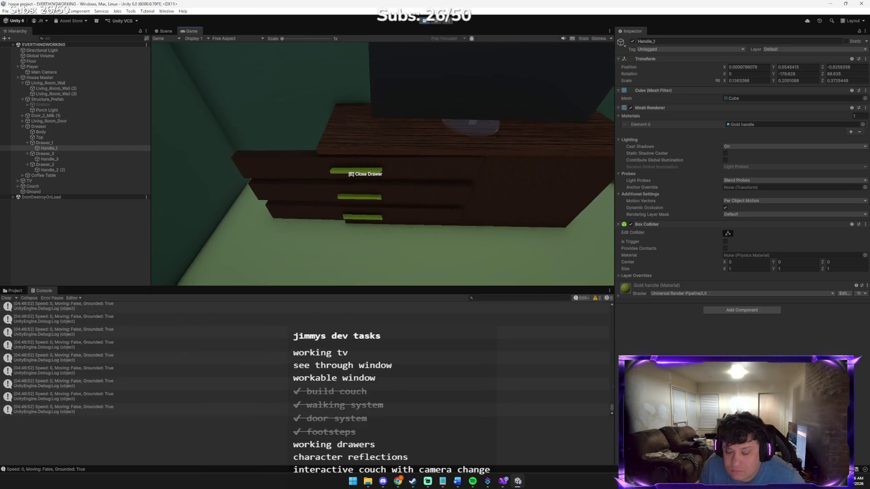
pyautogui.press('e')
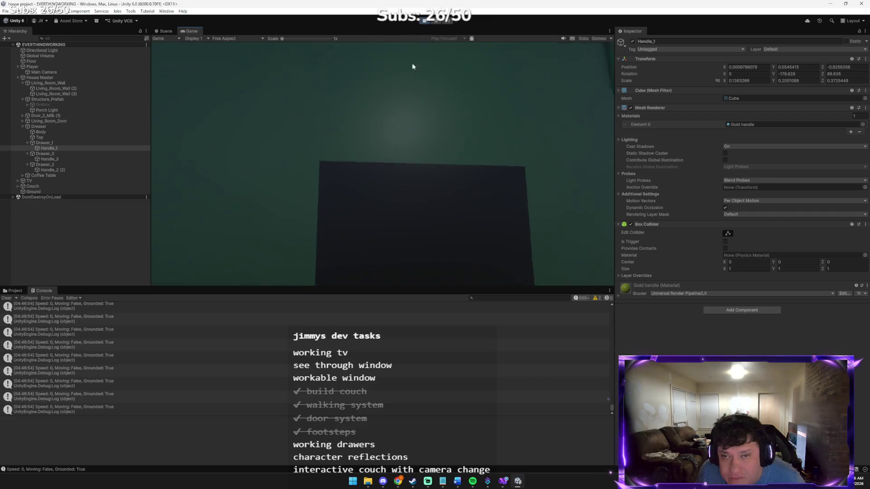
# Exit Play mode and save the scene with File > Save.
pyautogui.click(421, 21)
pyautogui.click(6, 11)
pyautogui.click(17, 45)
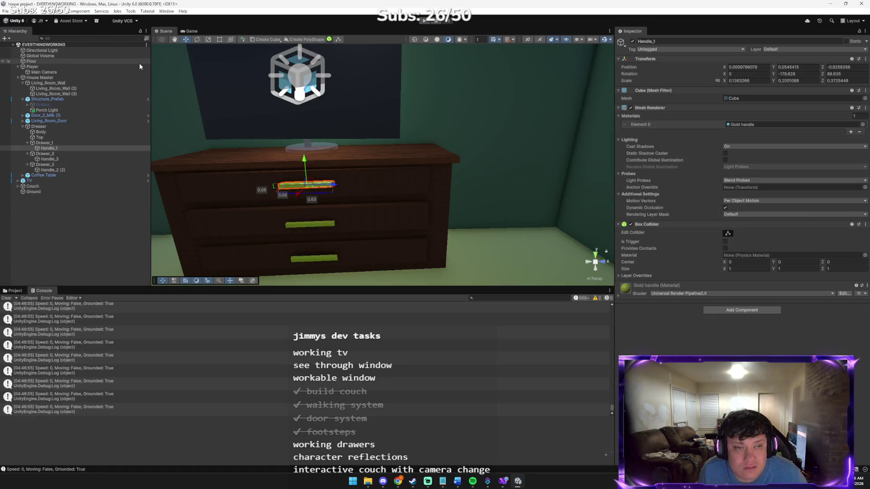
# Save the scene under the new name 'draweredition' in the Assets folder.
pyautogui.click(5, 11)
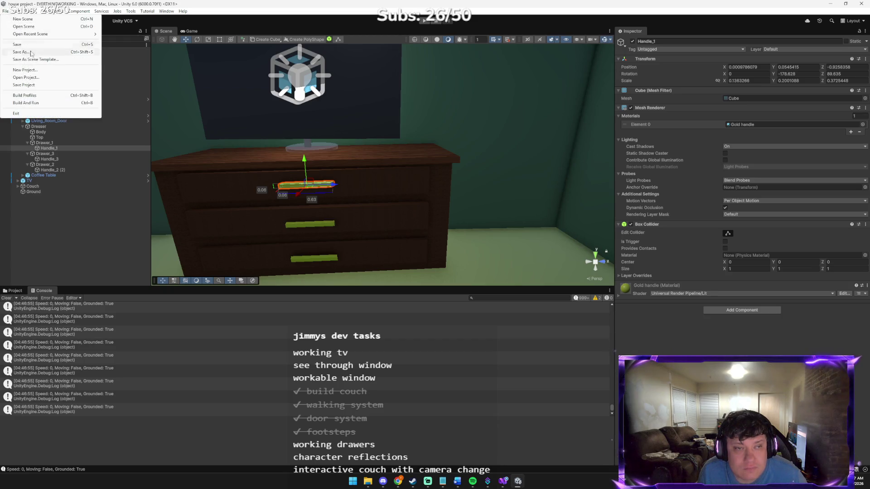
pyautogui.click(33, 53)
pyautogui.write('draweered')
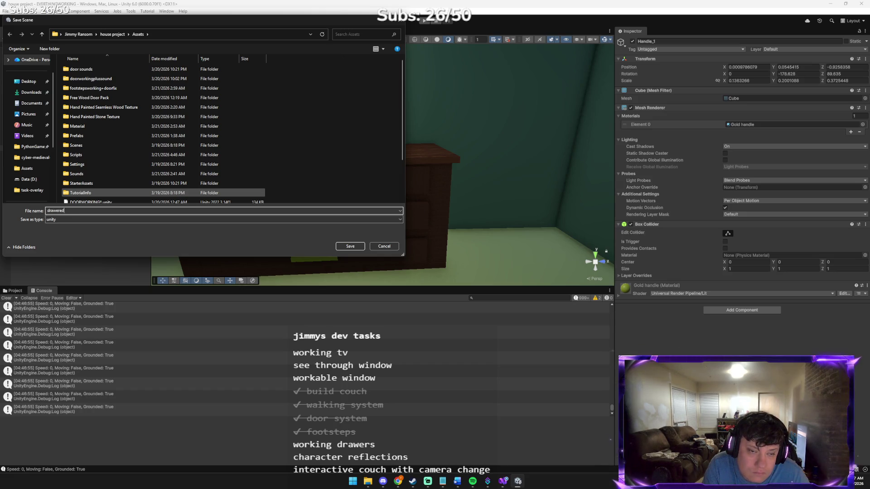
pyautogui.write('ion')
pyautogui.press('Return')
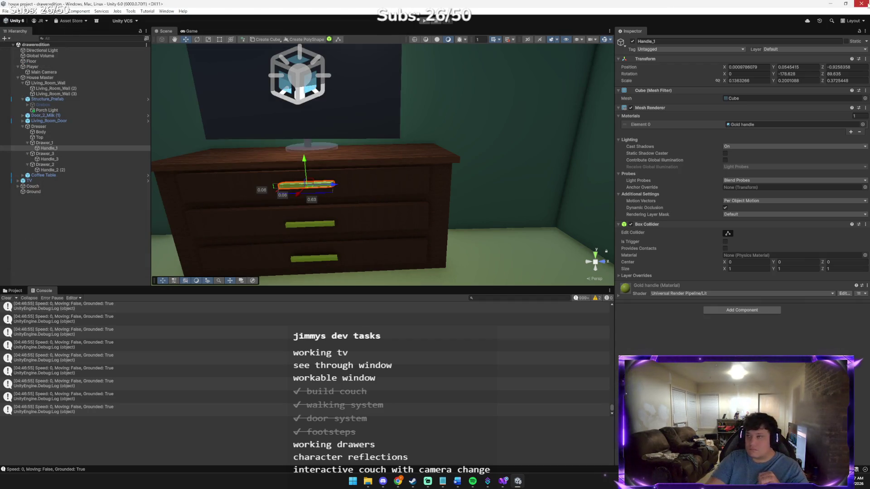
pyautogui.hotkey('alt', 'Tab')
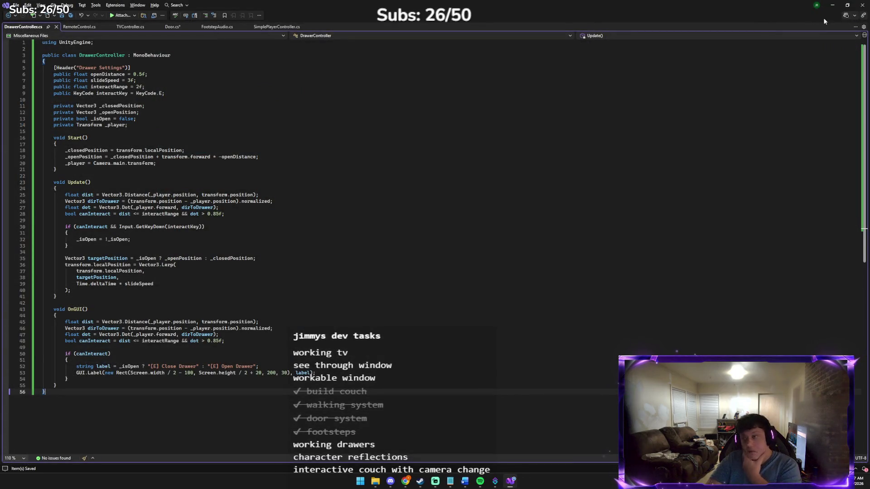
# Exit Visual Studio past the save and permission prompts, then show the task-overlay Explorer window.
pyautogui.click(862, 4)
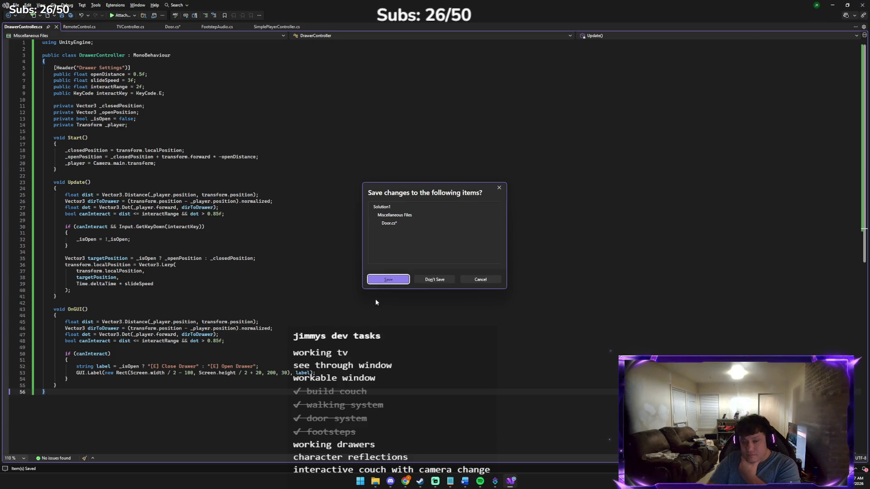
pyautogui.click(415, 280)
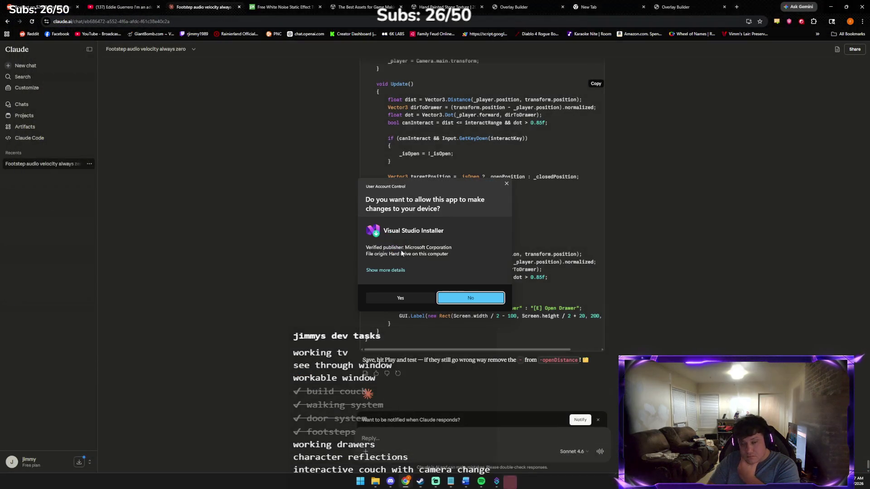
pyautogui.click(506, 183)
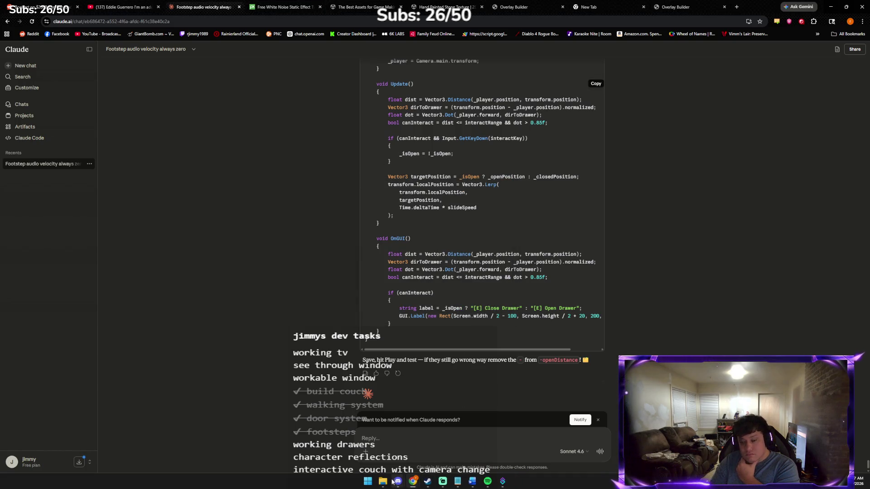
pyautogui.click(383, 480)
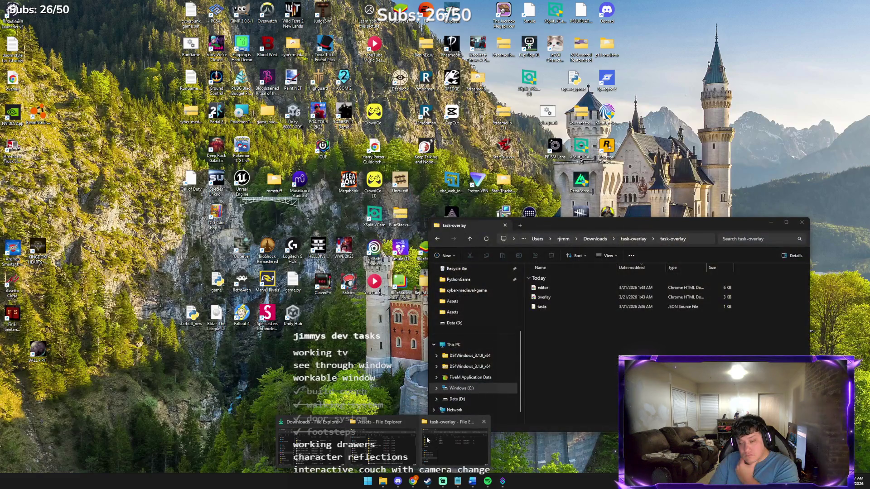
pyautogui.click(427, 440)
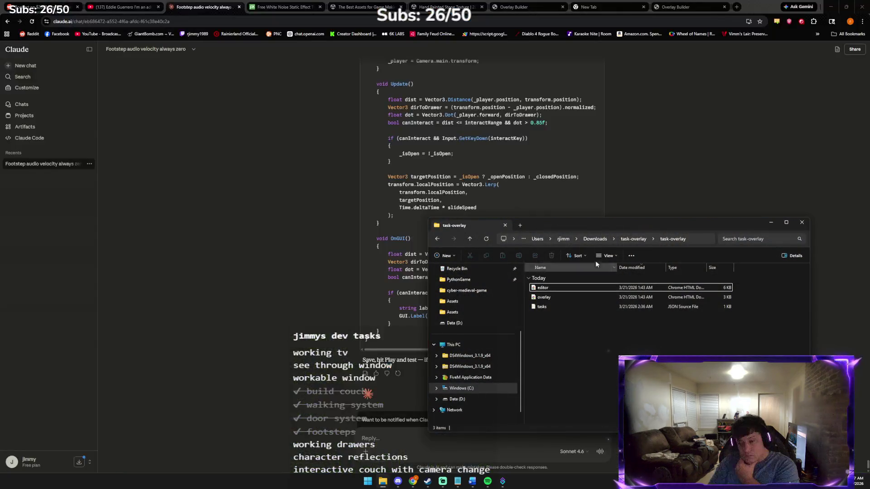
# Open editor.html from the task-overlay folder in Chrome.
pyautogui.click(569, 289)
pyautogui.doubleClick(569, 289)
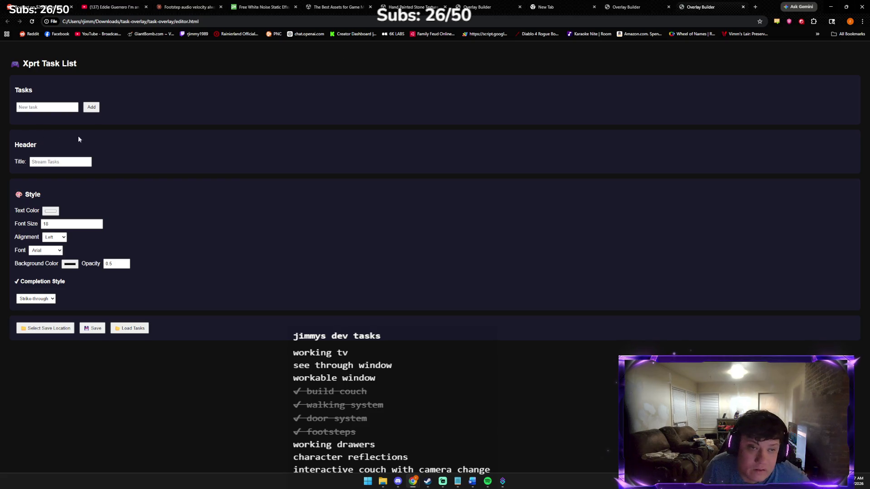
# Load tasks.json, tick 'working tv' as completed, and save the list, dismissing the location alert.
pyautogui.click(127, 328)
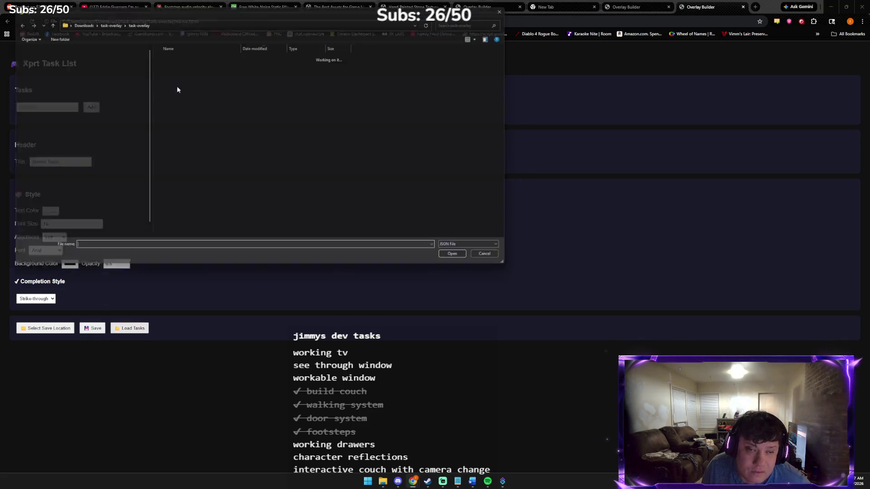
pyautogui.doubleClick(251, 66)
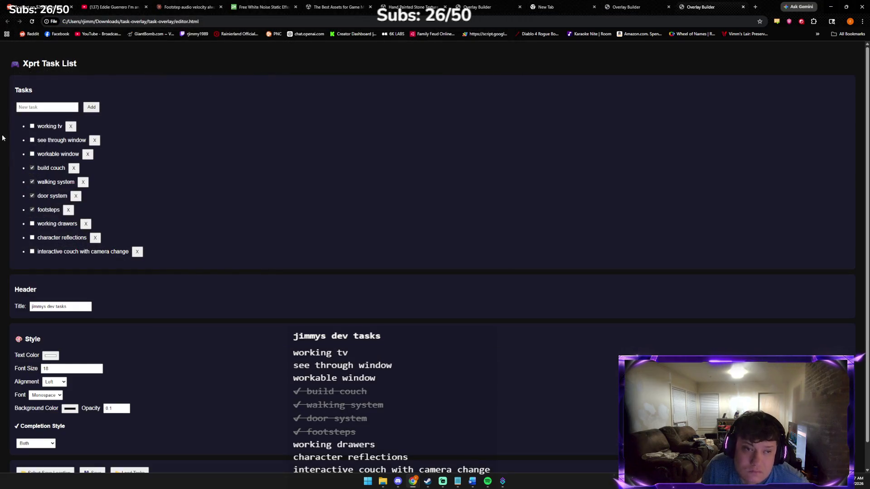
pyautogui.click(32, 127)
pyautogui.scroll(-1, 81, 199)
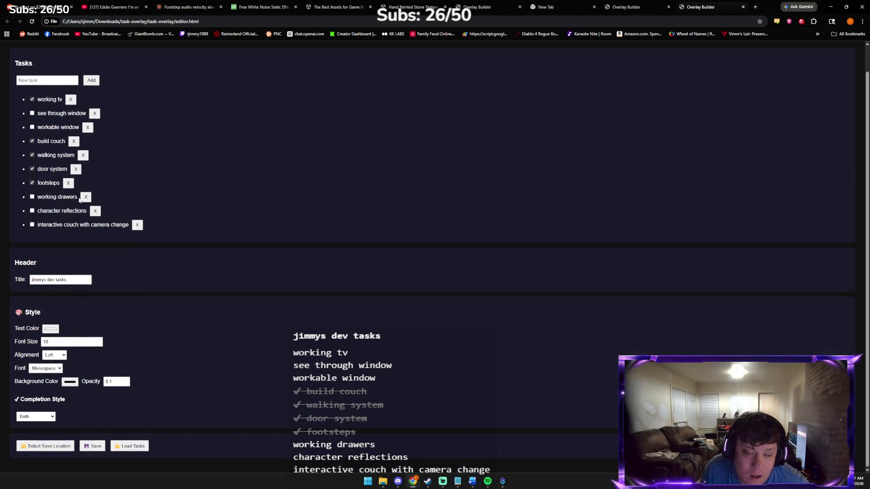
pyautogui.click(94, 447)
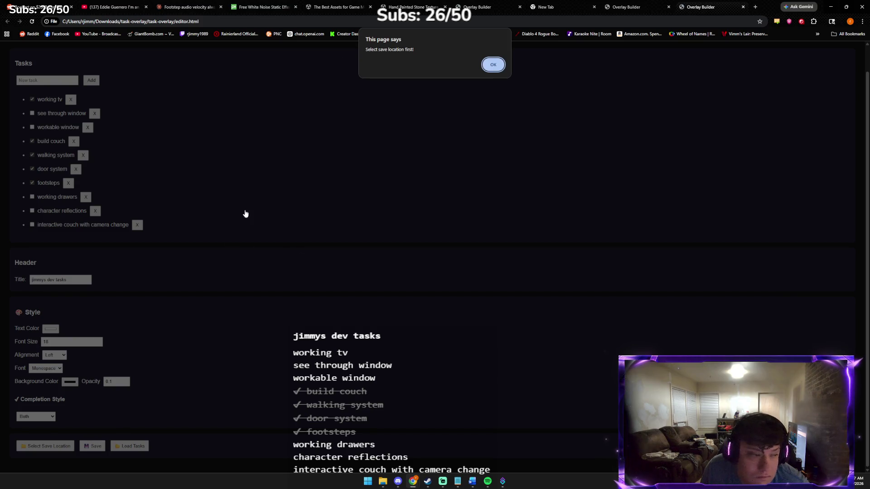
pyautogui.click(493, 64)
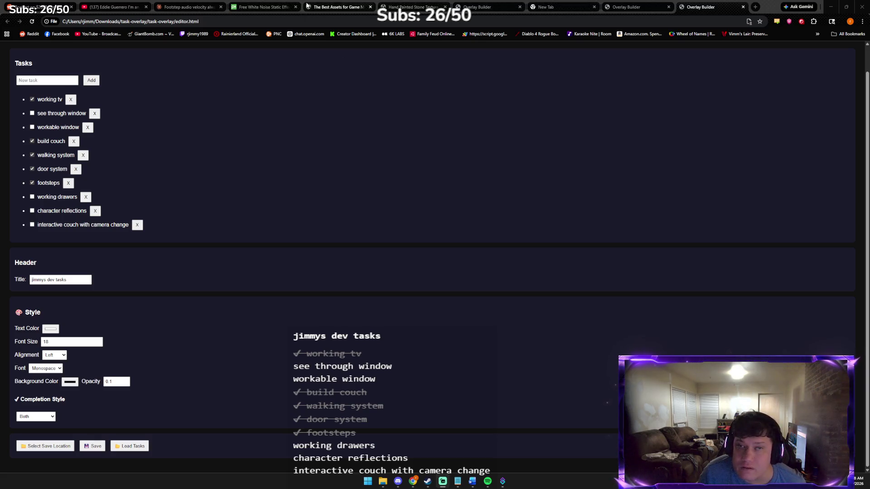
# Close the footstep, white-noise and Overlay Builder tabs, then hide Chrome to reveal the desktop.
pyautogui.middleClick(195, 7)
pyautogui.middleClick(203, 5)
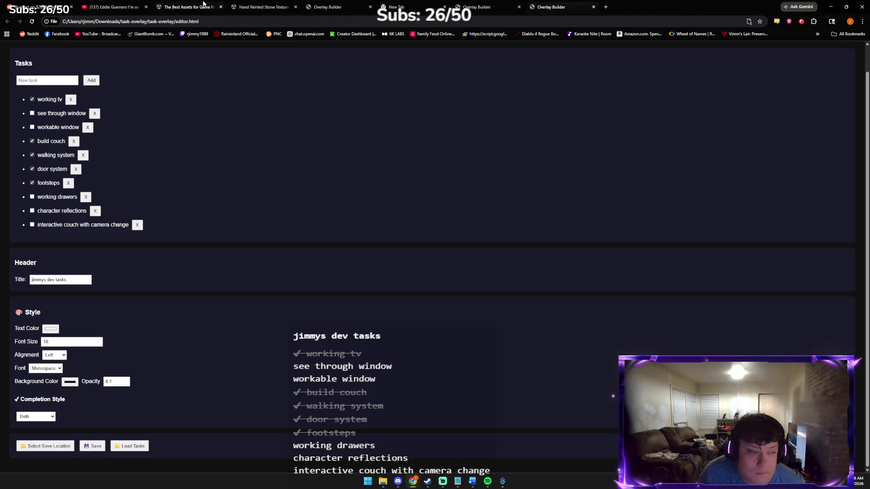
pyautogui.middleClick(204, 4)
pyautogui.middleClick(203, 4)
pyautogui.middleClick(203, 4)
pyautogui.middleClick(203, 5)
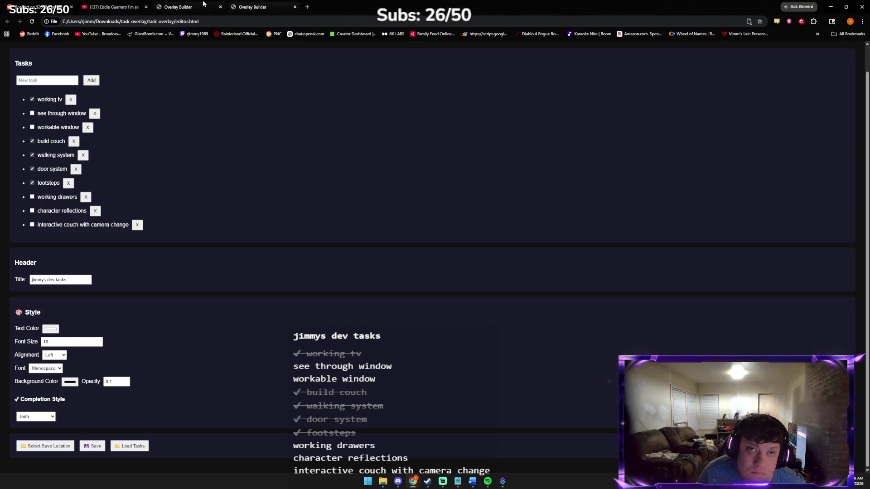
pyautogui.middleClick(204, 5)
pyautogui.middleClick(203, 4)
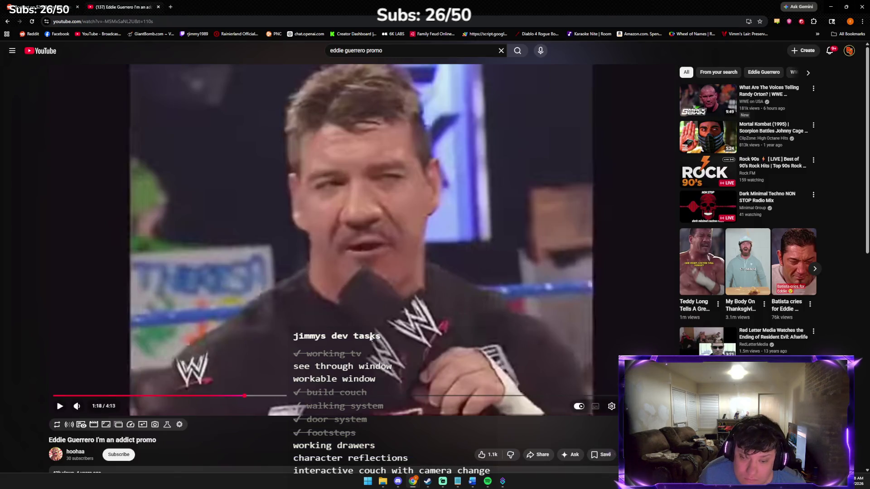
pyautogui.click(452, 438)
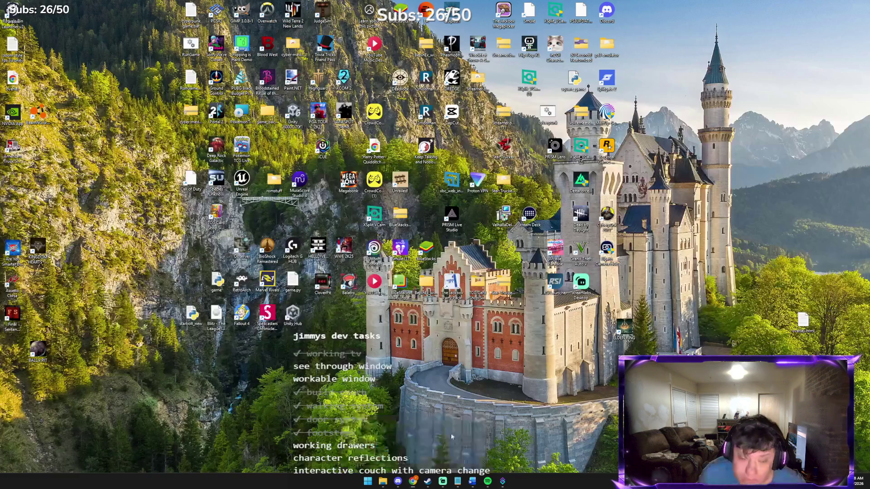